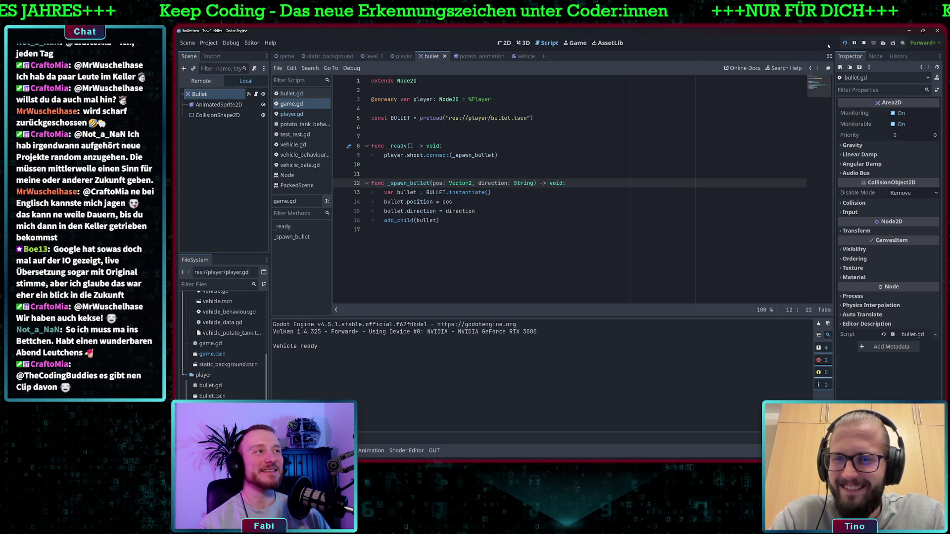
Inspect the live Player node in the Remote scene tree, then return to the Script editor
click(201, 81)
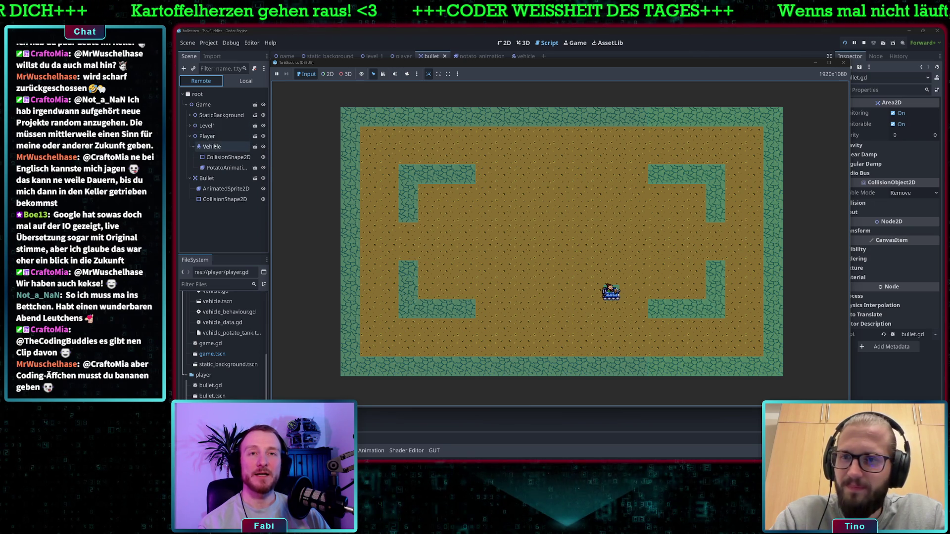
click(207, 136)
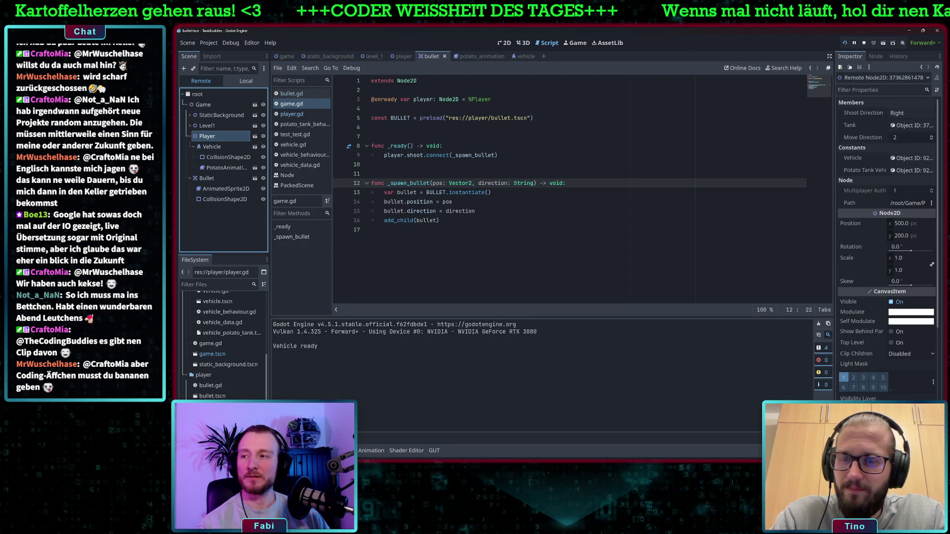
key(alt+Tab)
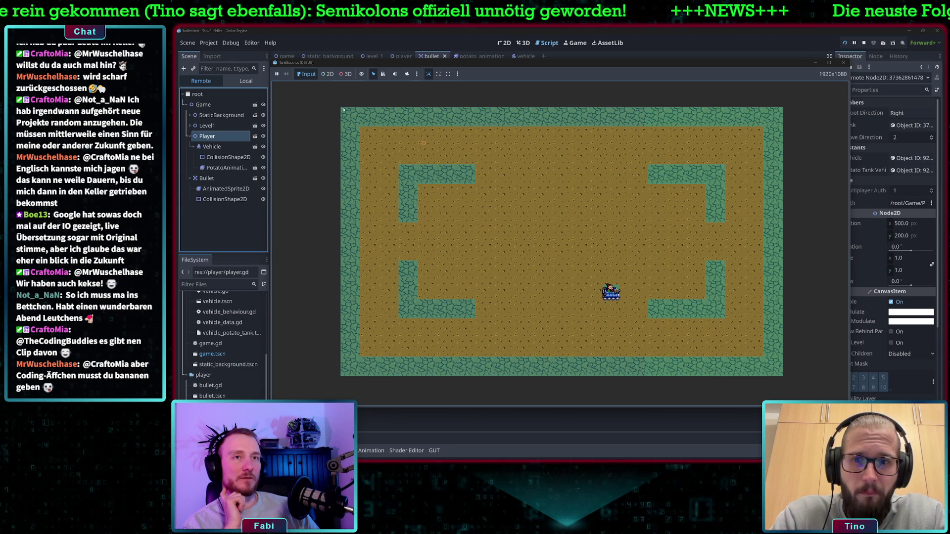
key(ctrl+F3)
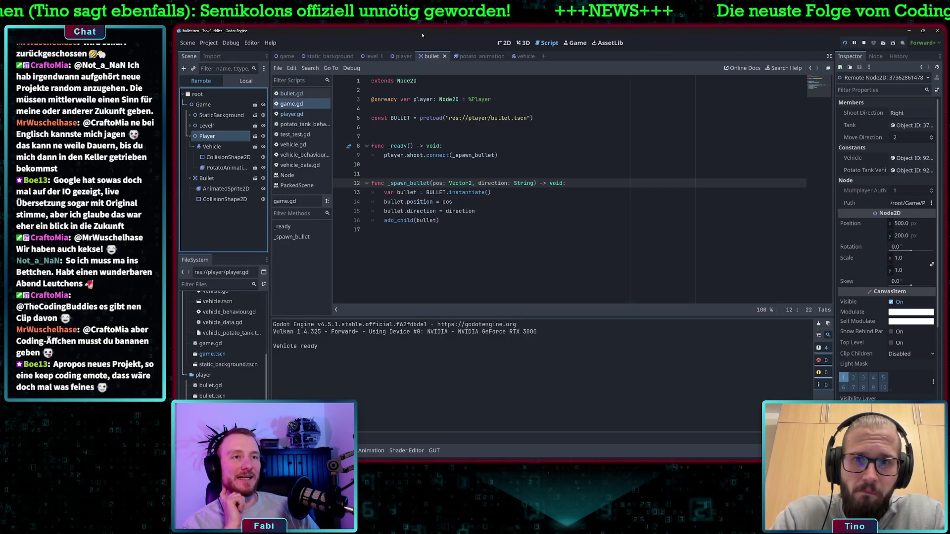
In player.gd line 34, make shoot.emit use 'position + tank.position', then run the game
click(322, 115)
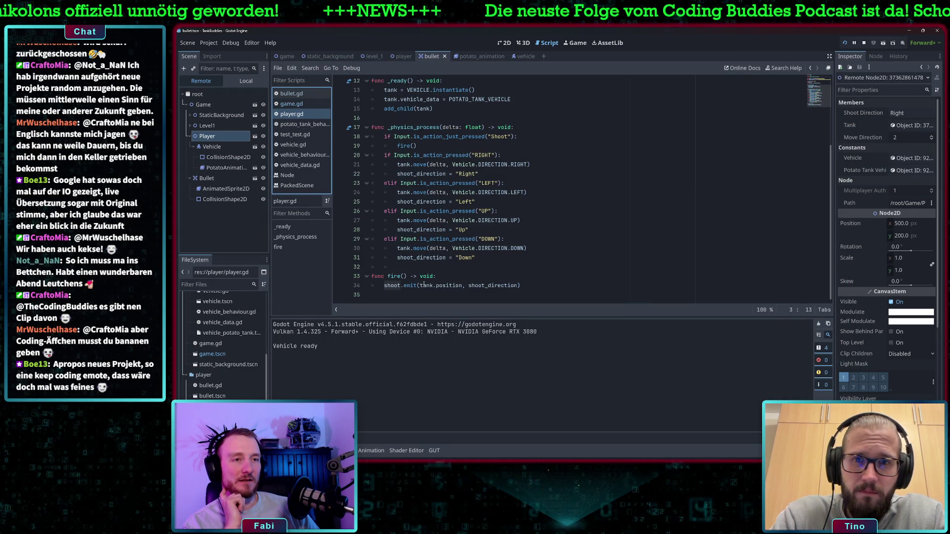
double_click(431, 285)
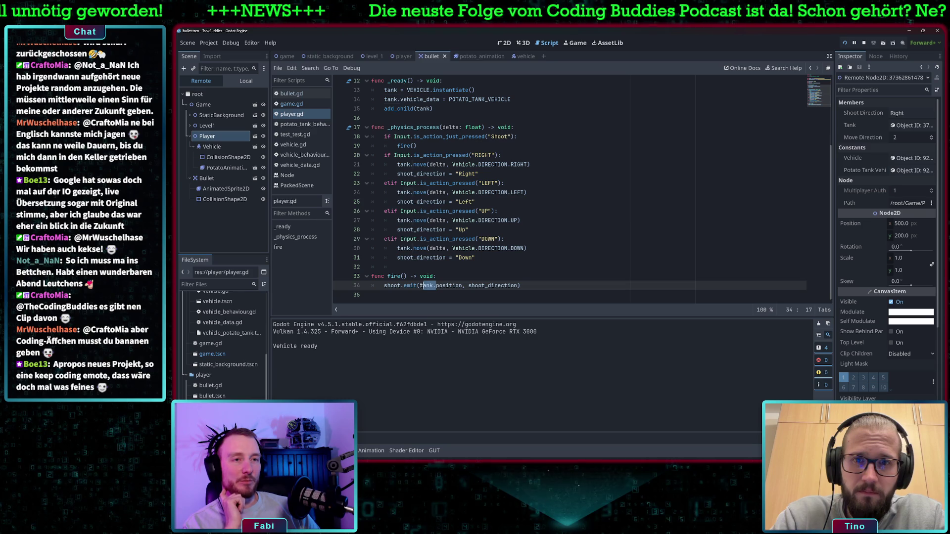
click(437, 285)
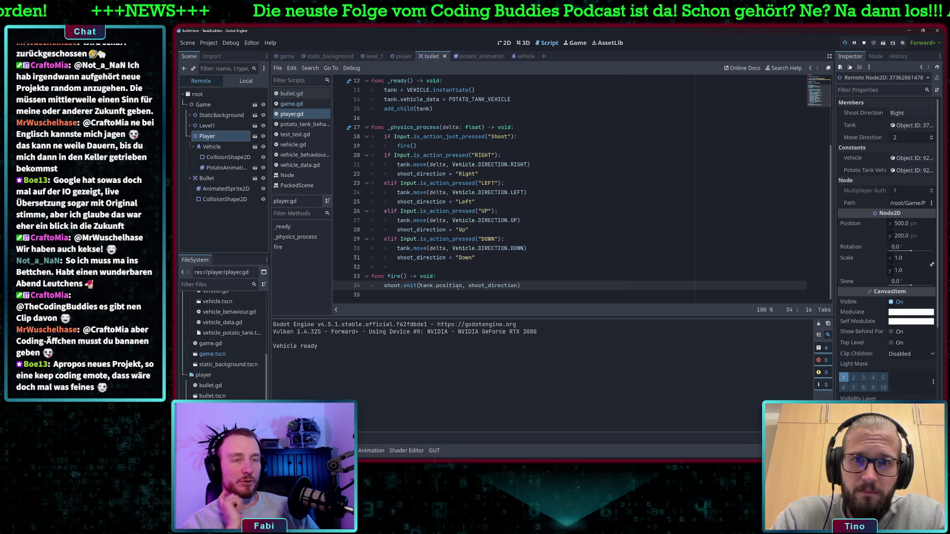
text(position)
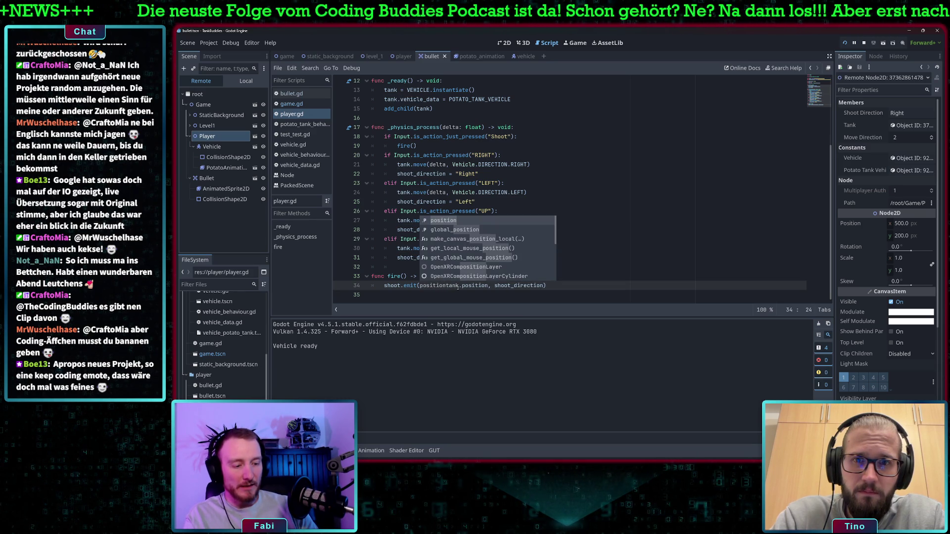
text( +)
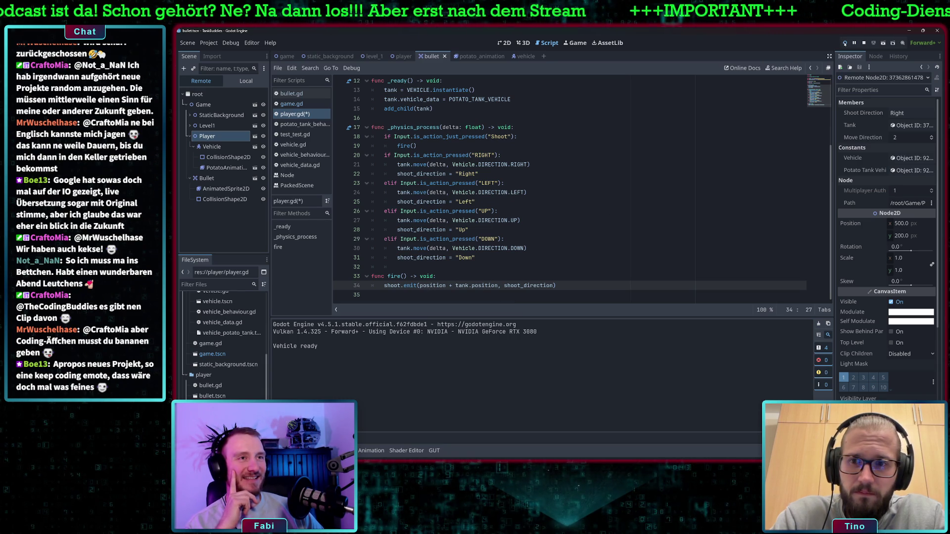
key(F5)
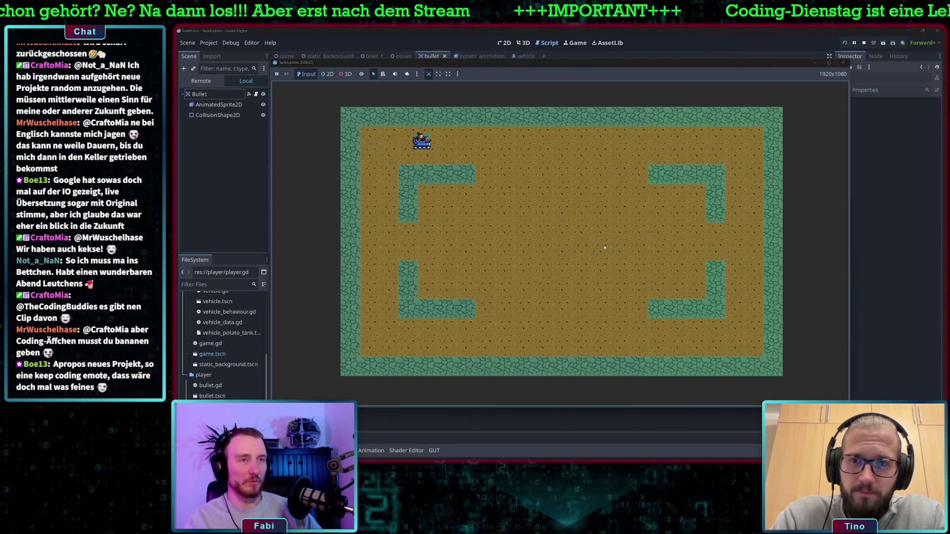
Drive the tank right, down and left around the arena, then stop the game with F8
key(d)
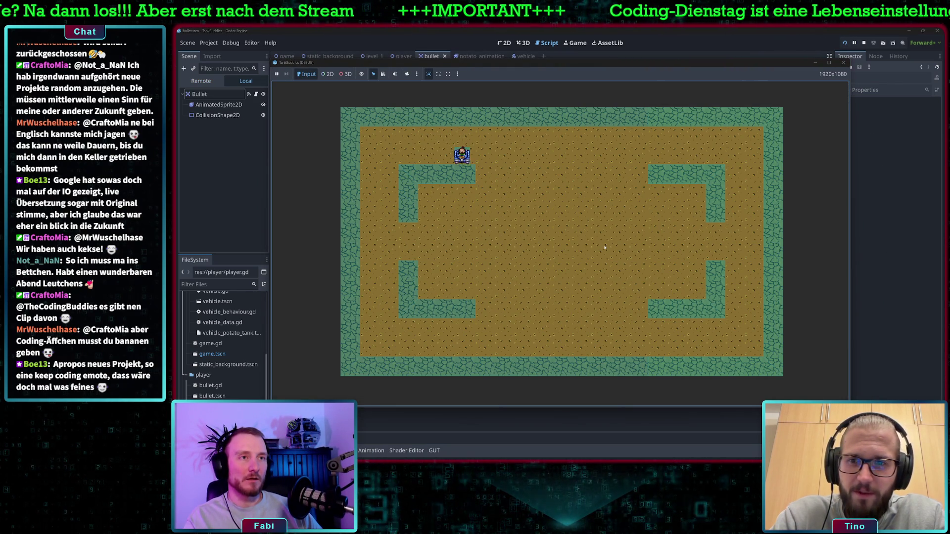
key(s)
key(d)
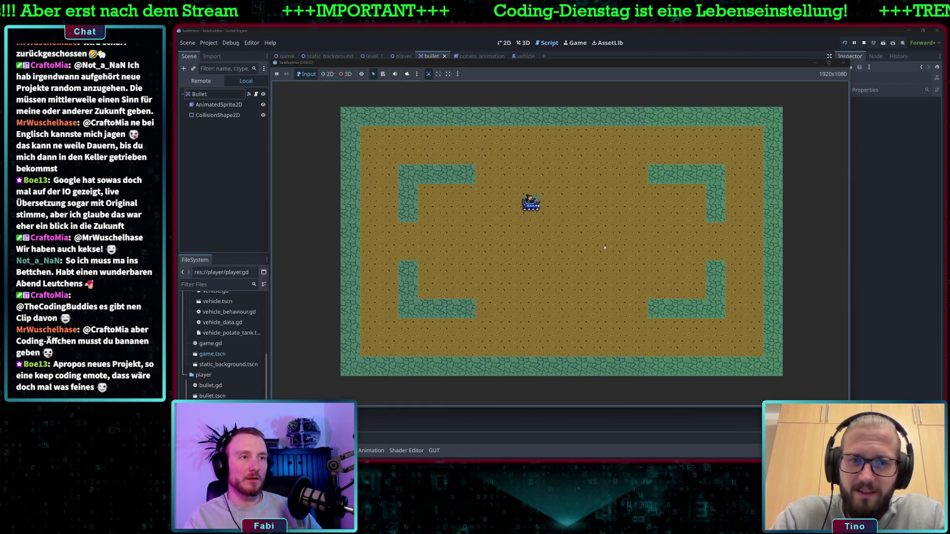
key(d)
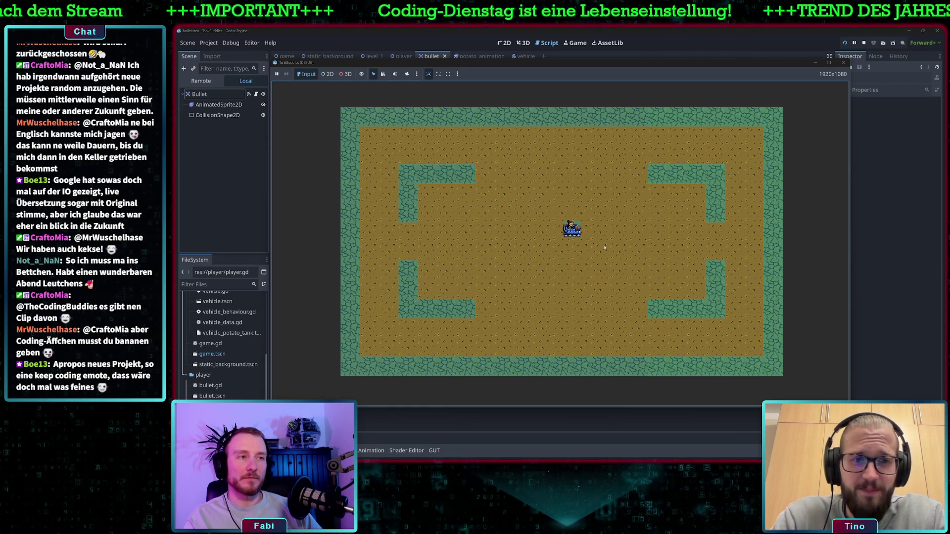
key(d)
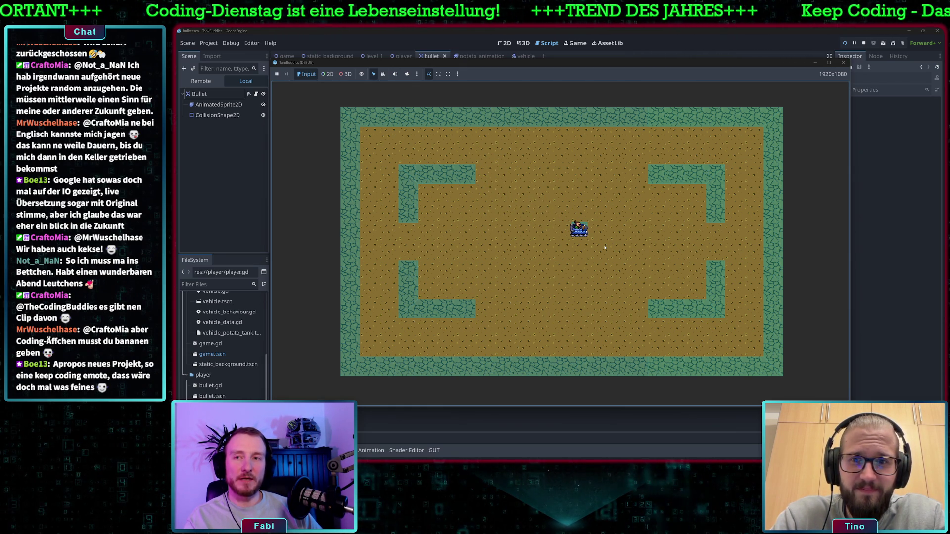
key(a)
key(s)
key(d)
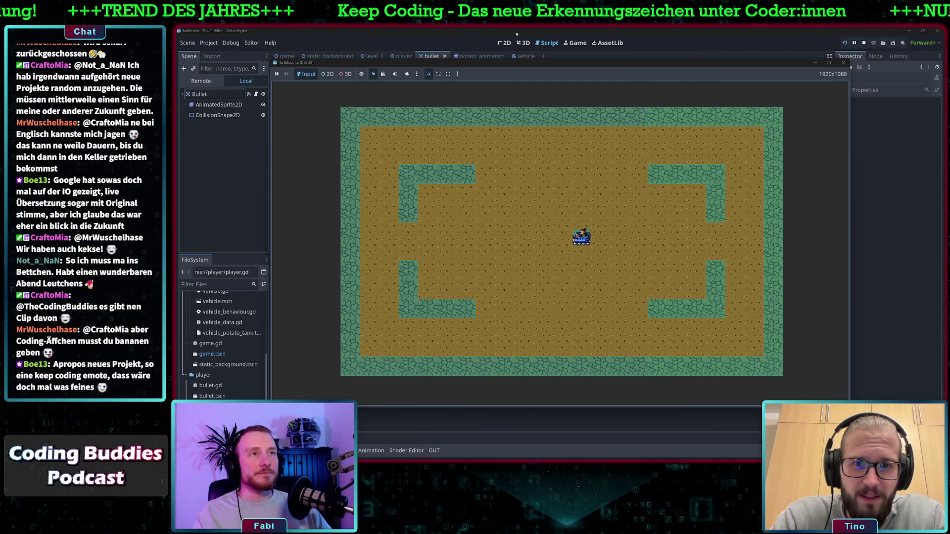
key(F8)
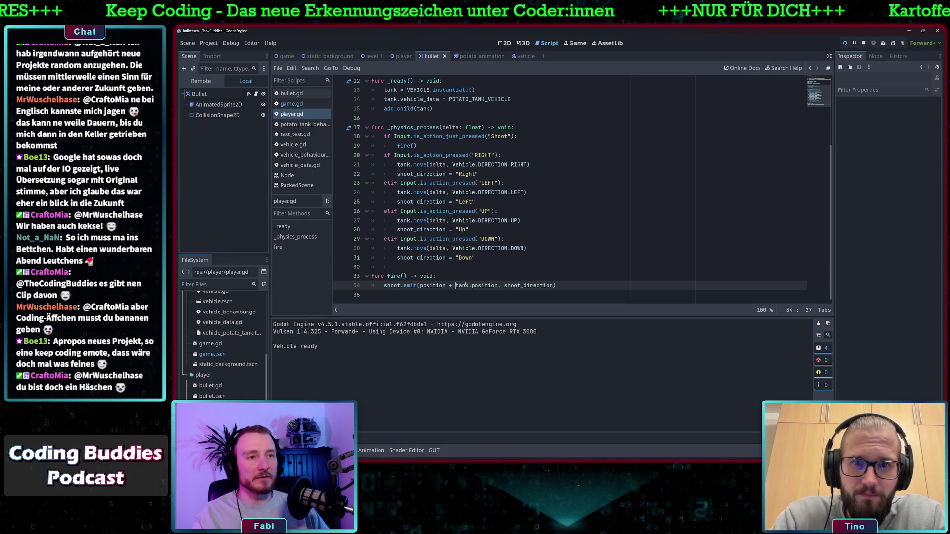
Append '+ Vector2(50,50)' after tank.position on line 34 and save player.gd
text(+ )
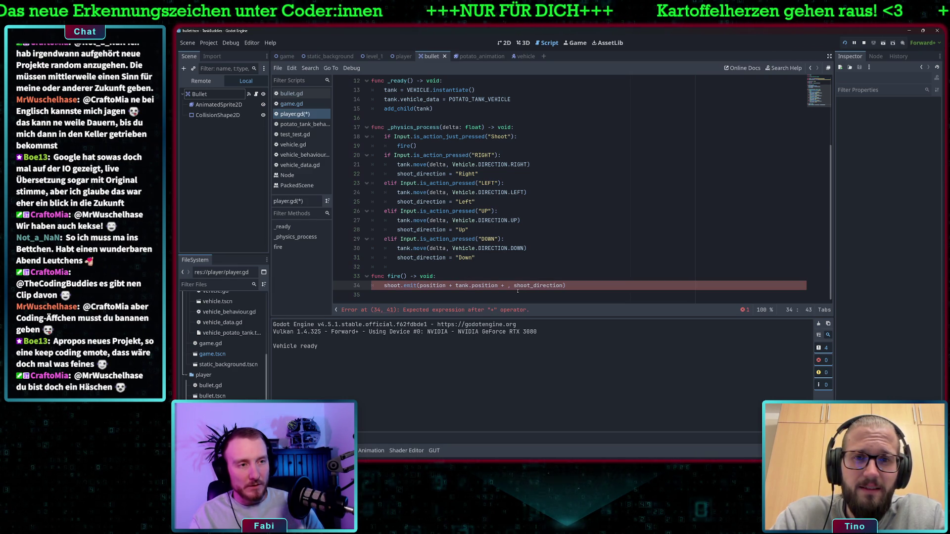
text(Vector2)
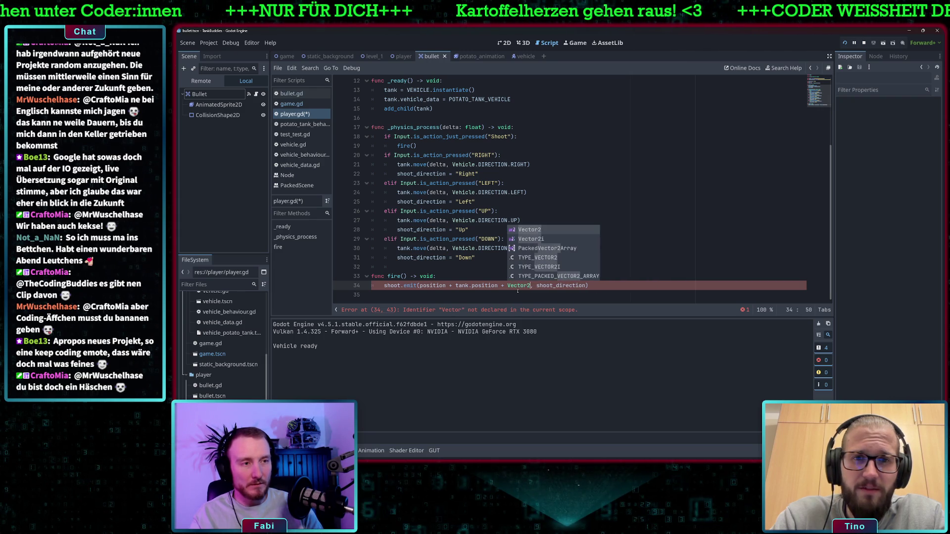
key(Return)
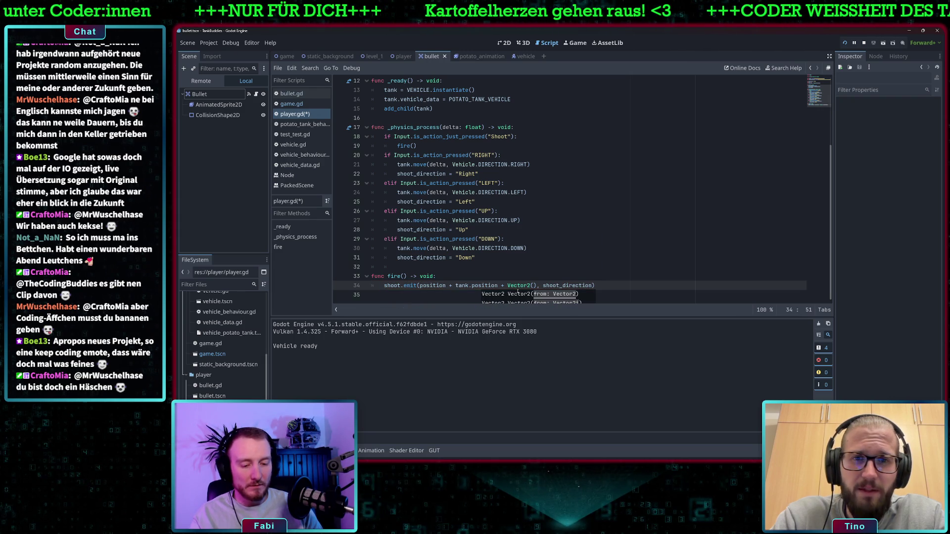
text(50,50)
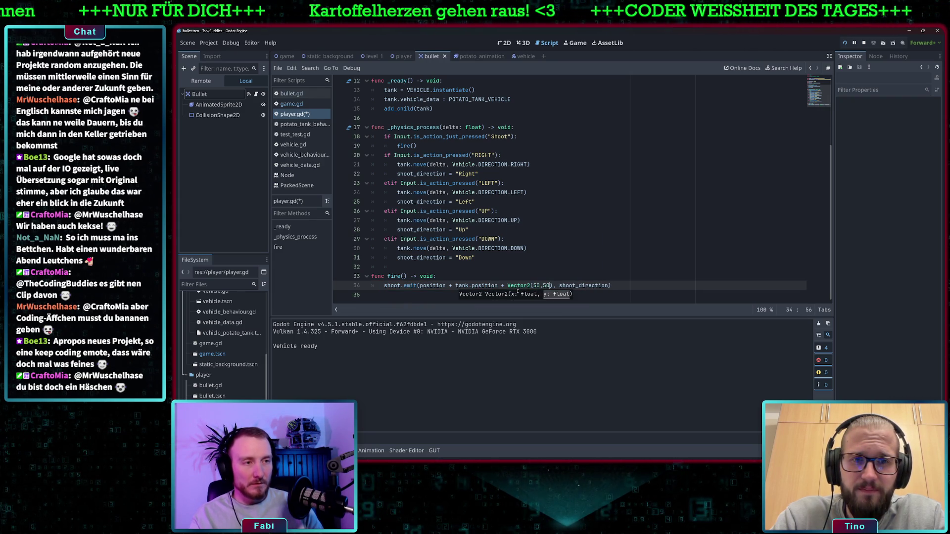
key(ctrl+s)
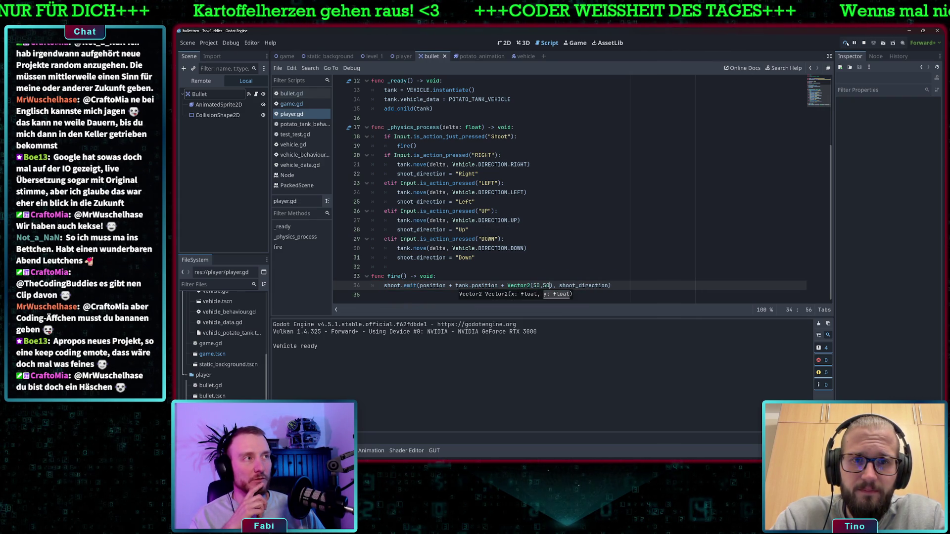
key(d)
key(s)
key(space)
key(space)
key(space)
key(d)
key(s)
key(a)
key(space)
key(space)
key(space)
key(w)
key(d)
key(s)
key(space)
key(space)
key(space)
key(a)
key(s)
key(d)
key(space)
key(space)
key(space)
key(a)
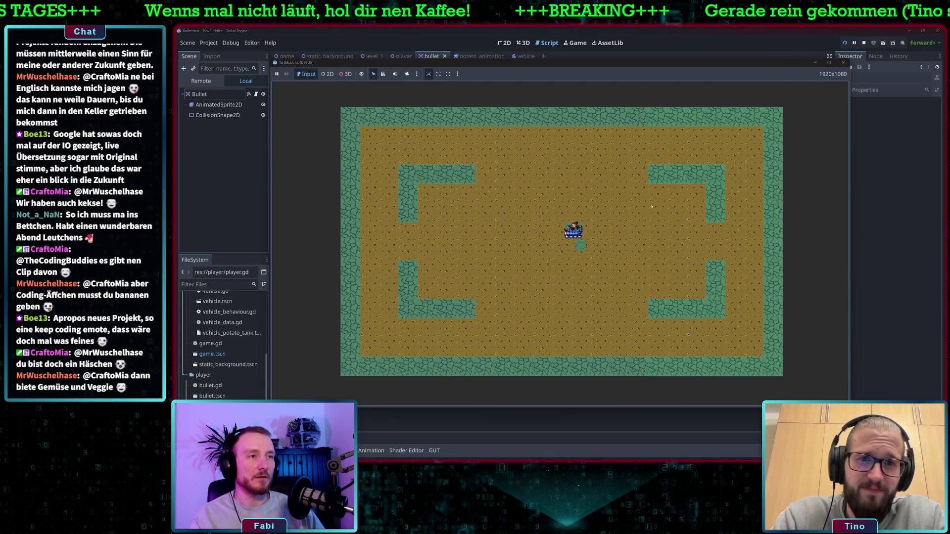
key(space)
key(space)
key(space)
key(d)
key(a)
key(space)
key(space)
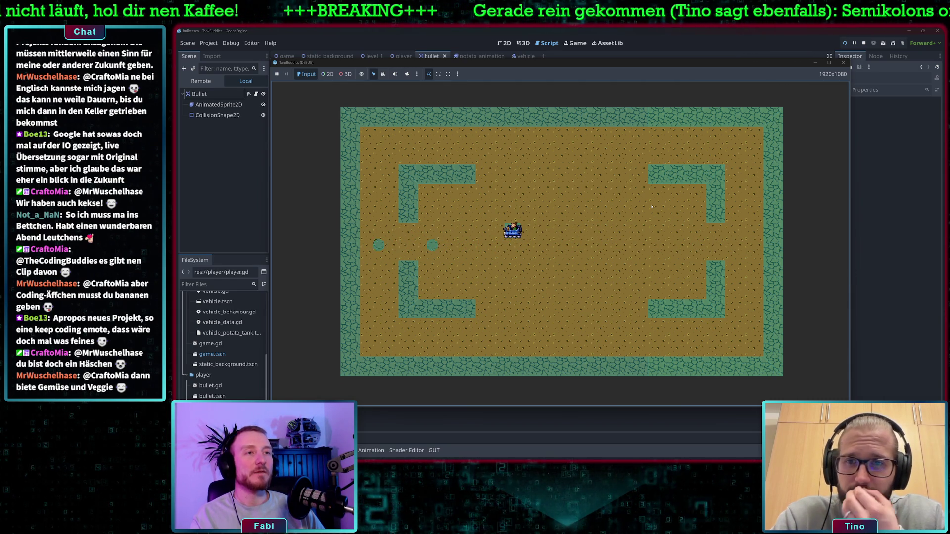
key(d)
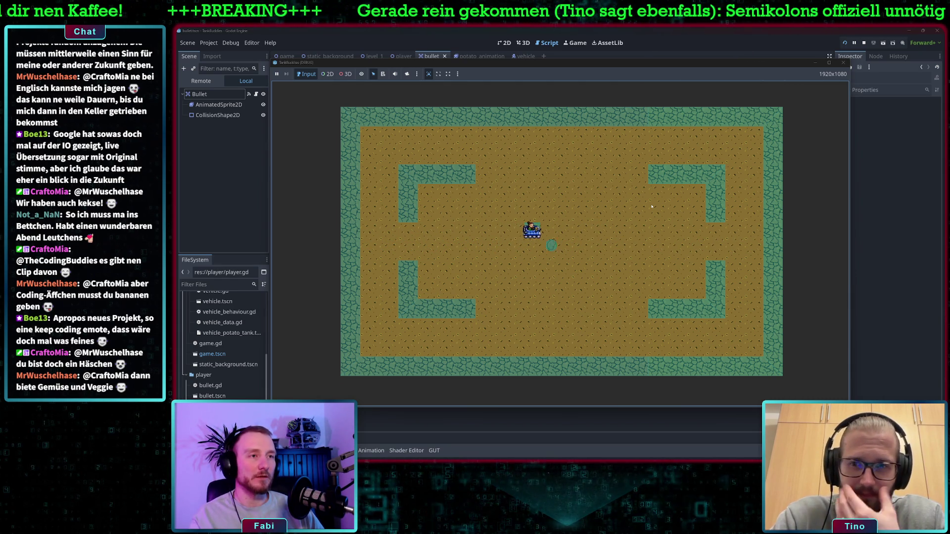
key(space)
key(space)
key(space)
key(w)
key(a)
key(space)
key(space)
key(space)
key(d)
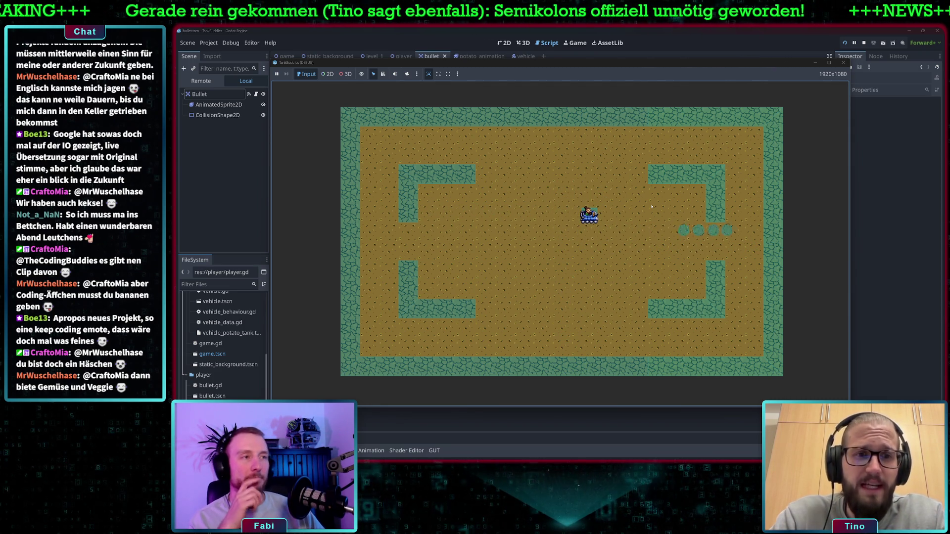
click(656, 31)
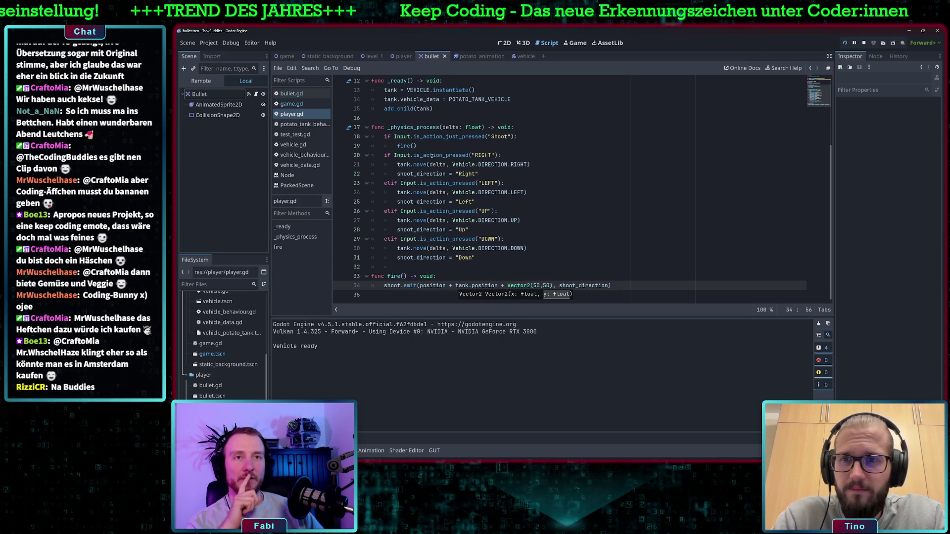
Add a _shoot() function to vehicle_behaviour.gd containing a copy of _move's printerr line
double_click(229, 312)
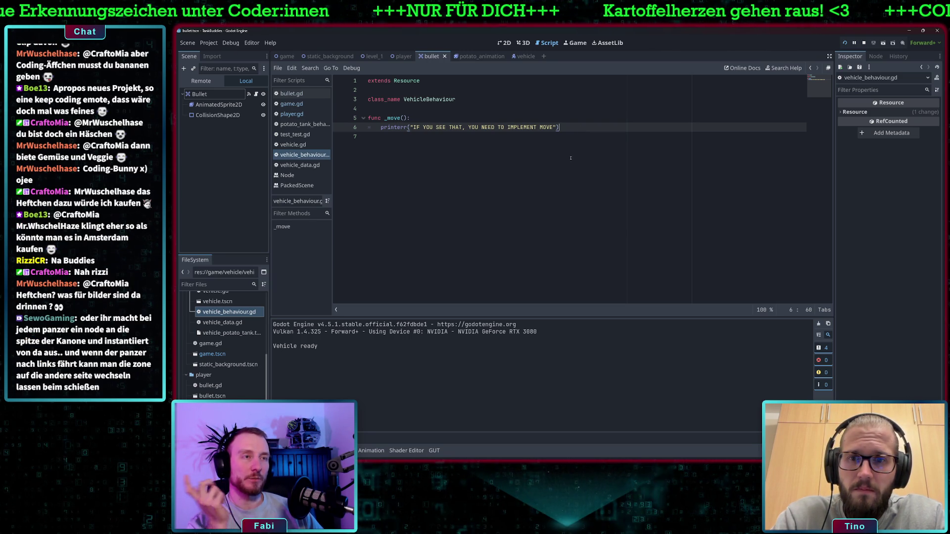
key(Return)
key(Return)
key(BackSpace)
text(func _shoot():)
key(Return)
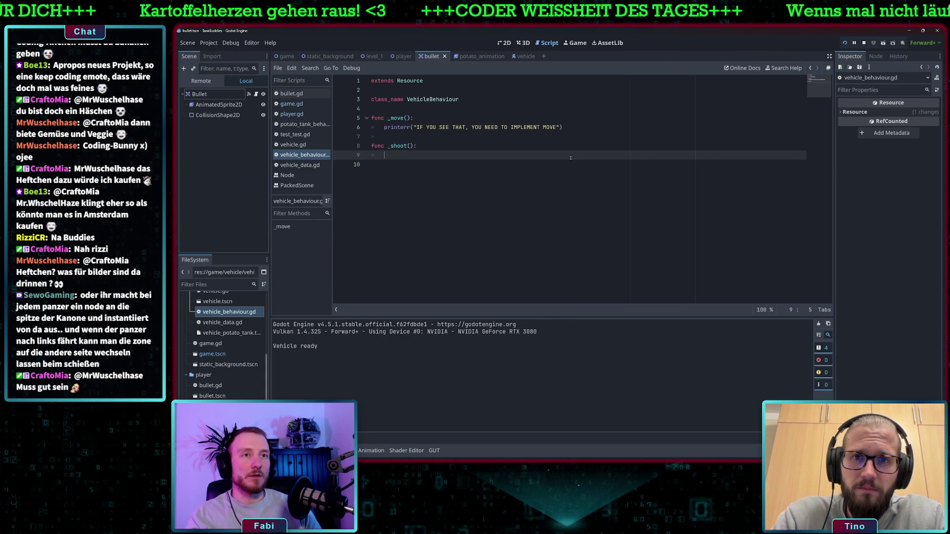
drag(565, 128, 382, 127)
key(ctrl+c)
click(394, 157)
key(ctrl+v)
Replace MOVE with SHOOT in the _shoot() error message
drag(557, 155, 417, 155)
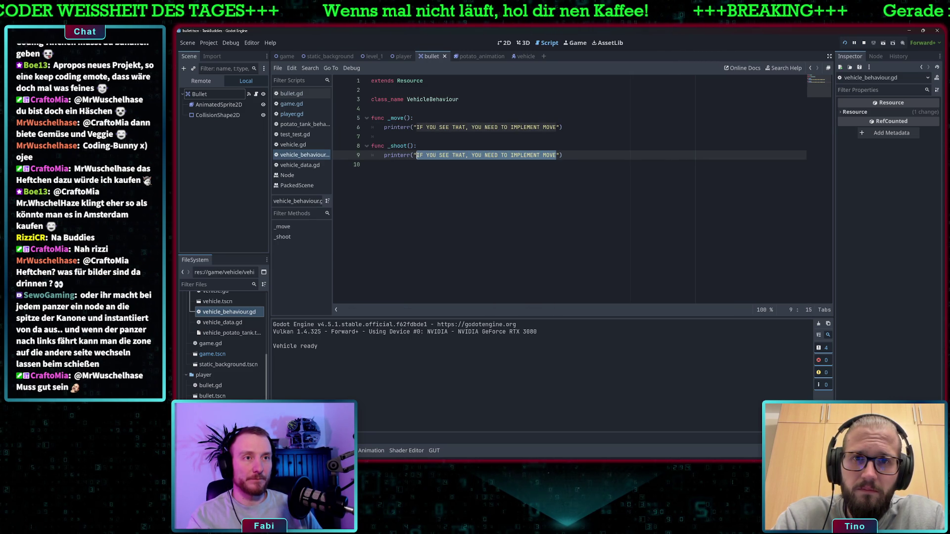
click(550, 155)
double_click(550, 156)
text(shoo)
text(SHOOT)
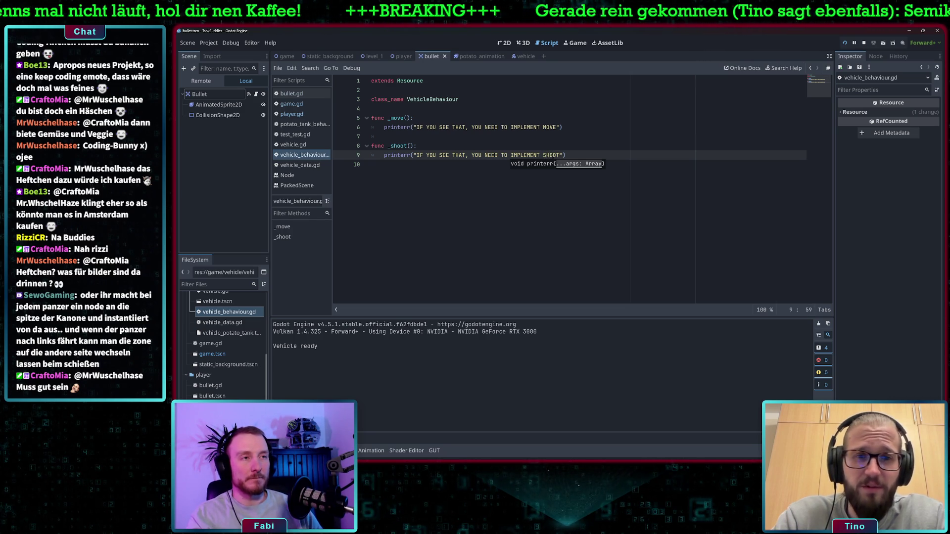
key(End)
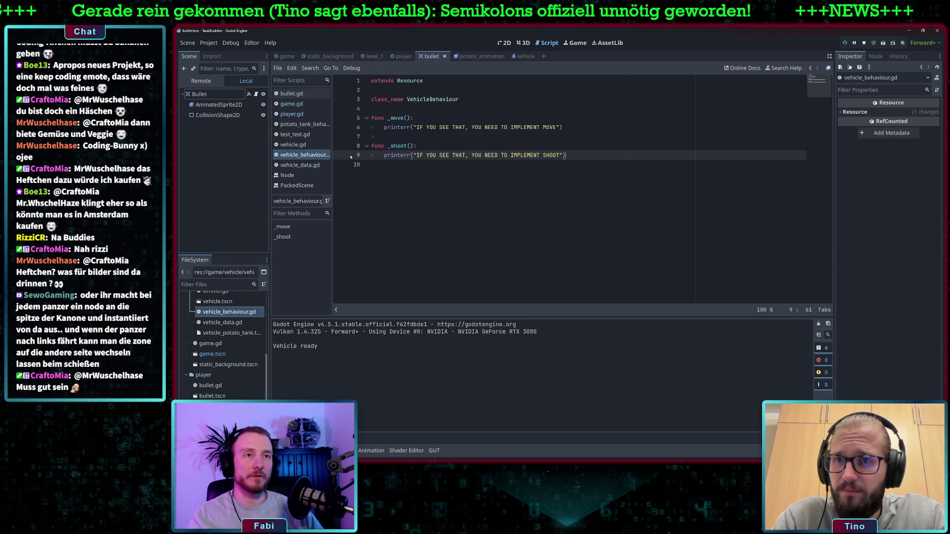
Declare 'func _shoot():' below _move in potato_tank_behaviour.gd with an empty indented body line
click(298, 124)
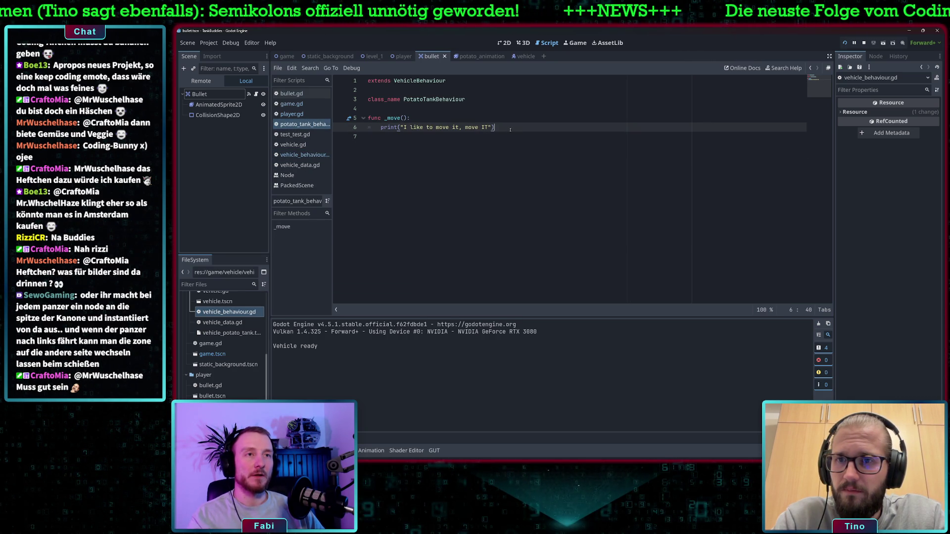
key(Return)
key(Return)
key(BackSpace)
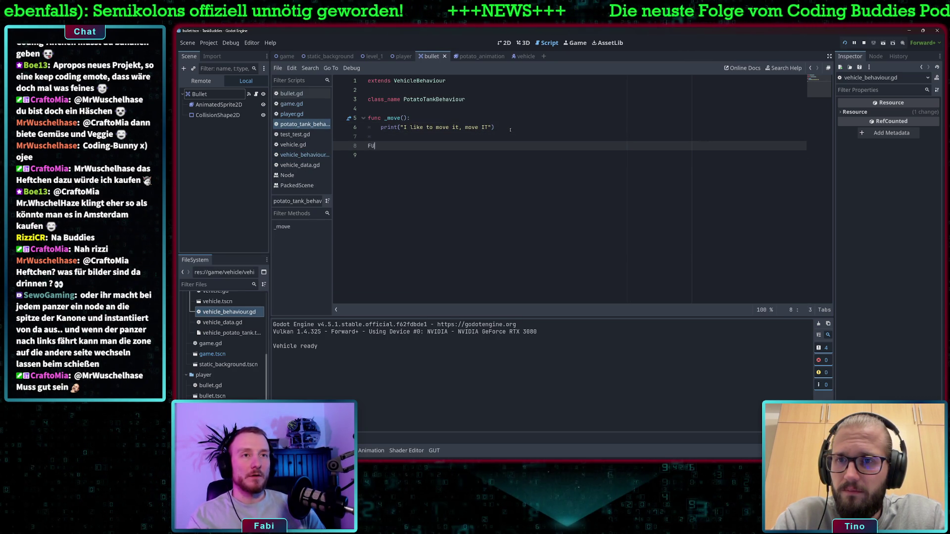
text(FUNC)
key(Return)
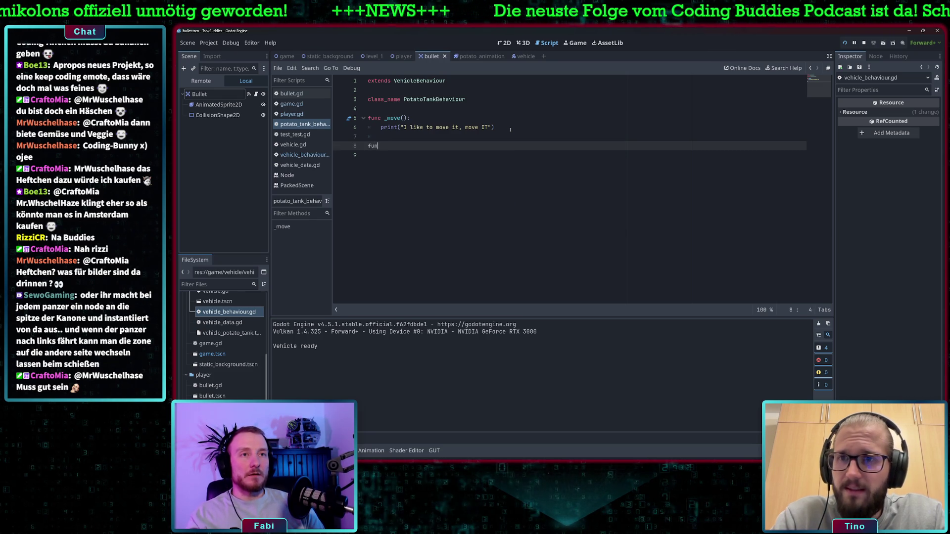
text(_shoot())
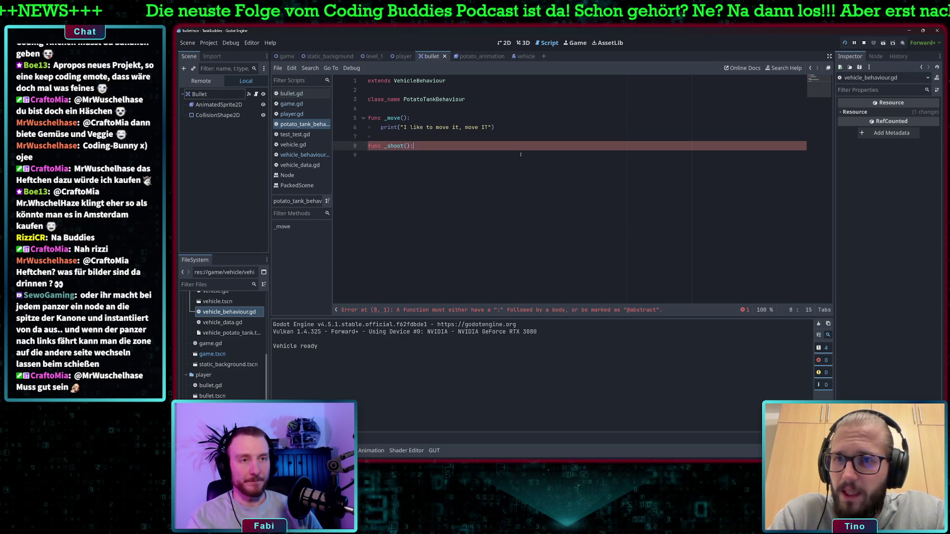
text(:)
key(Return)
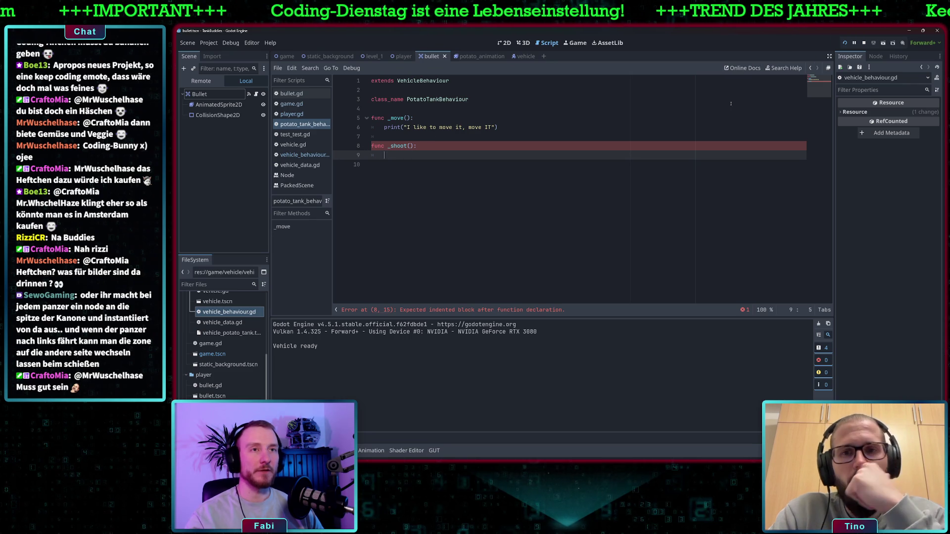
Expand the Vehicle node in the Remote tree to show its children, then select bullet.tscn
click(201, 84)
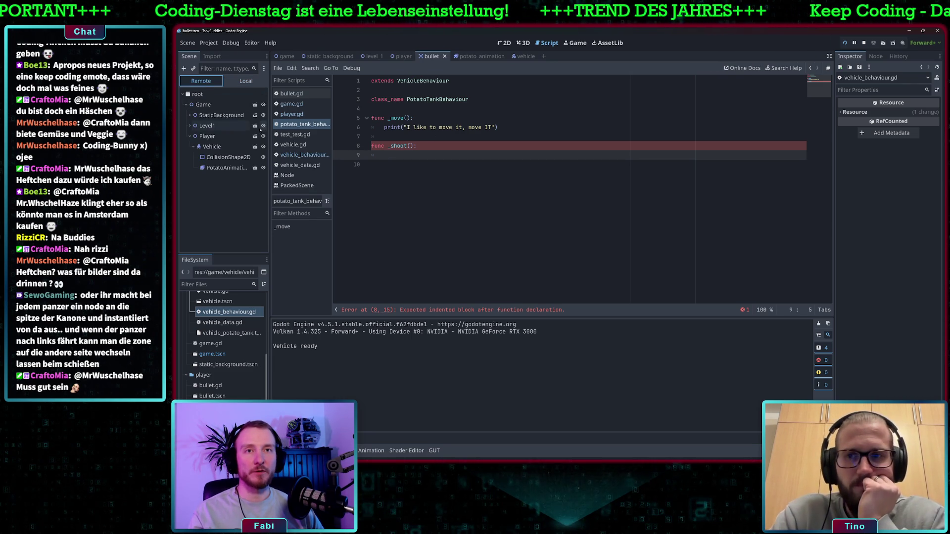
click(193, 146)
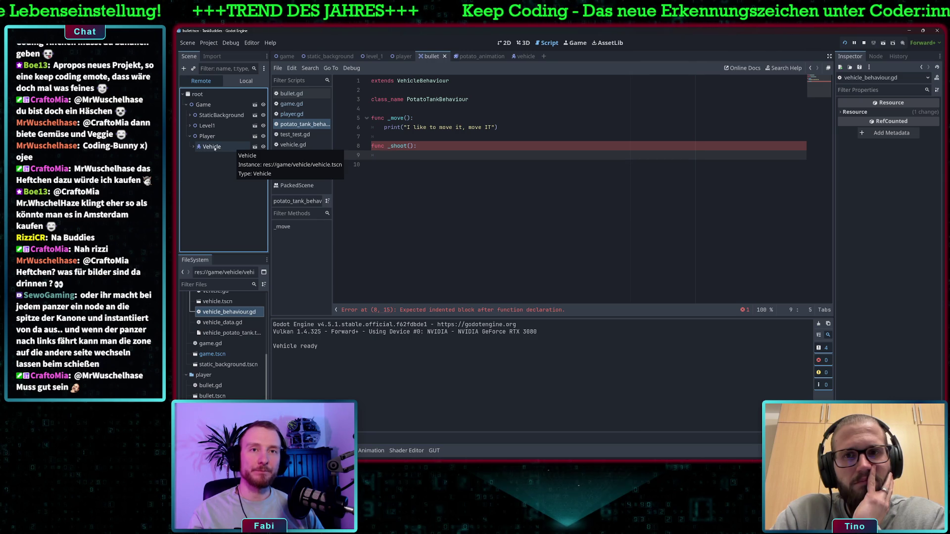
click(192, 147)
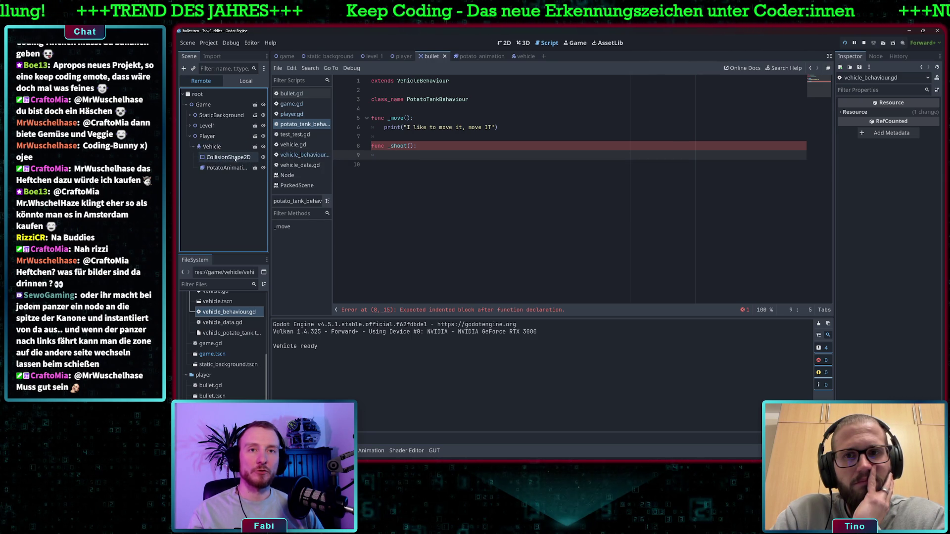
click(193, 147)
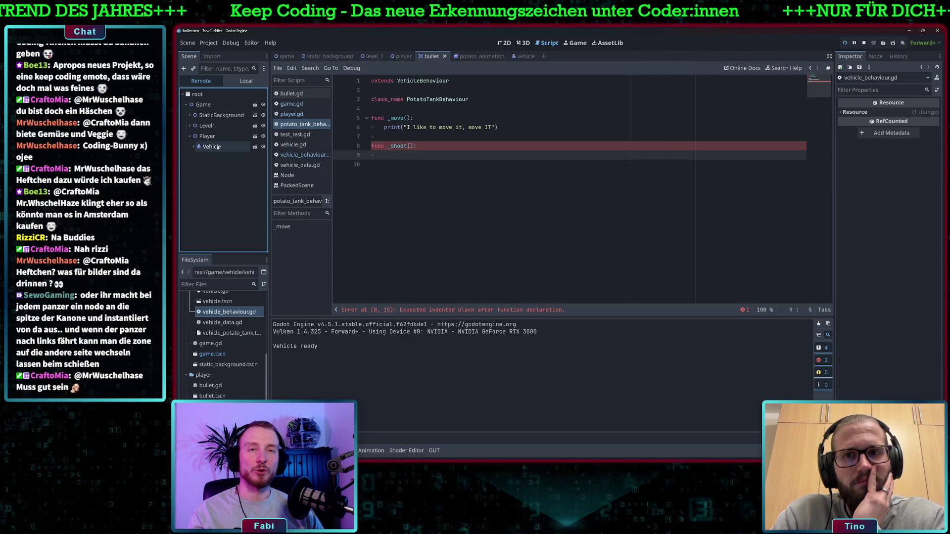
click(193, 147)
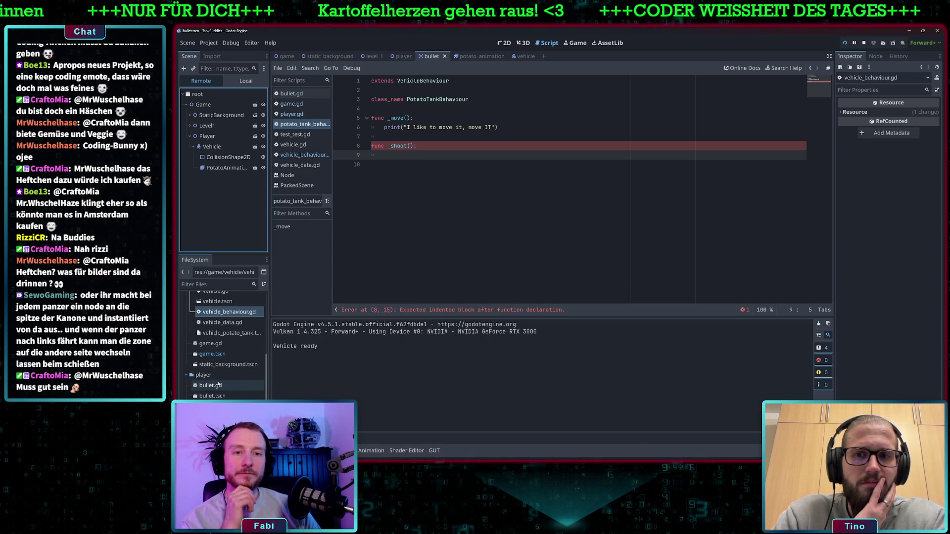
click(213, 396)
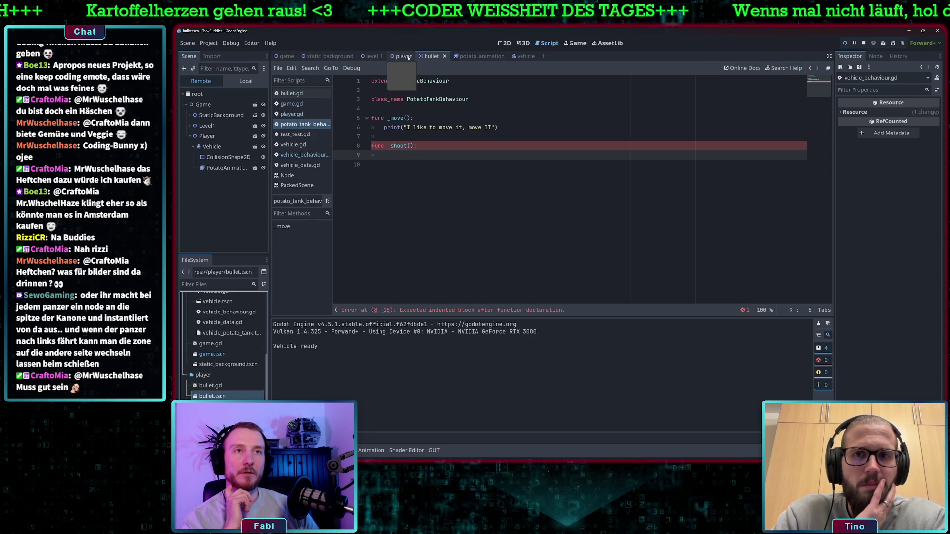
click(246, 80)
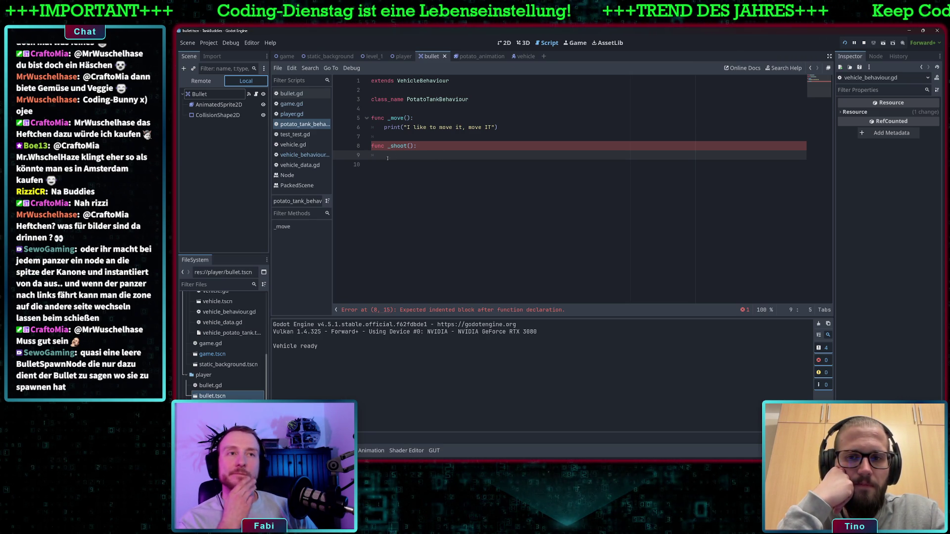
Scroll the FileSystem dock up to the vehicle folder
scroll(236, 348, up, 1)
scroll(237, 348, up, 2)
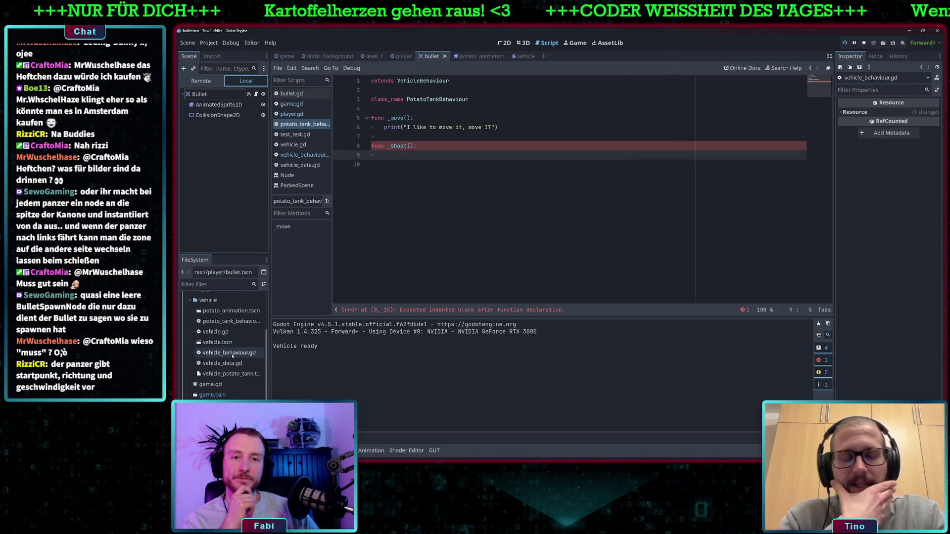
Open vehicle_data.gd, read the int documentation, and start a new line below the damage property
double_click(226, 364)
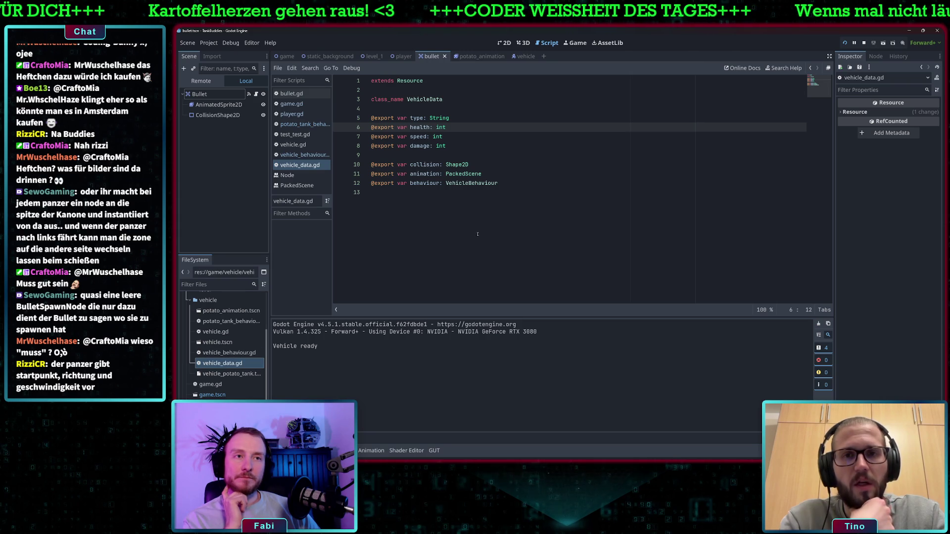
click(470, 143)
key(shift+Up)
key(shift+Up)
key(shift+Up)
key(Down)
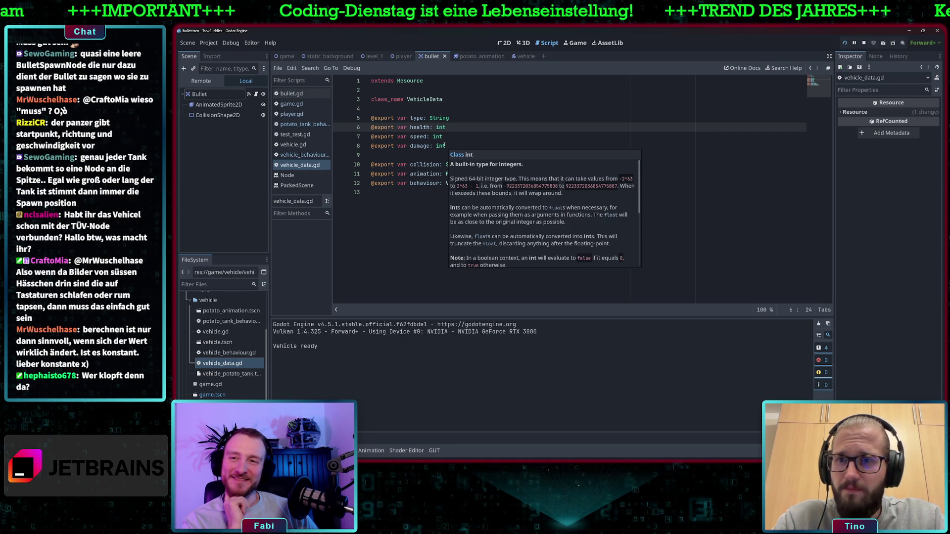
mouse_move(445, 145)
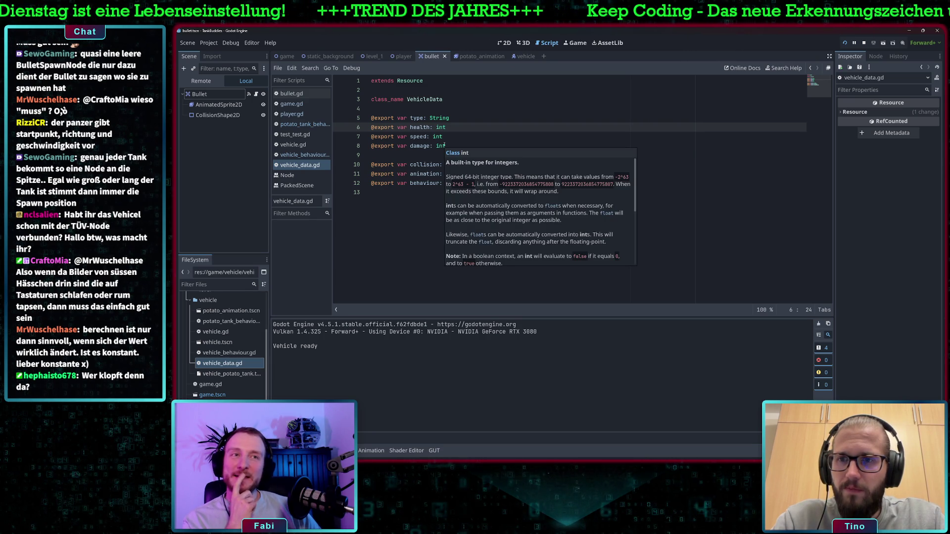
click(475, 148)
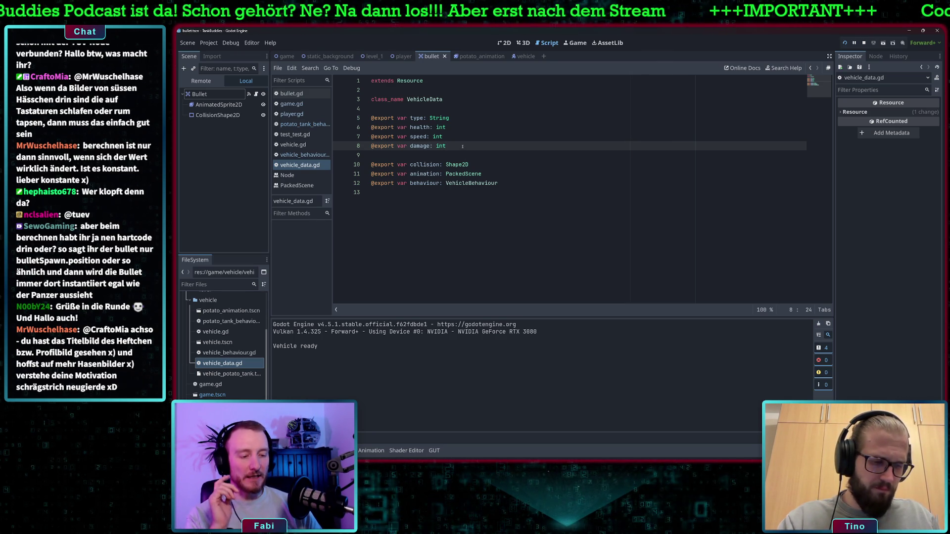
key(Return)
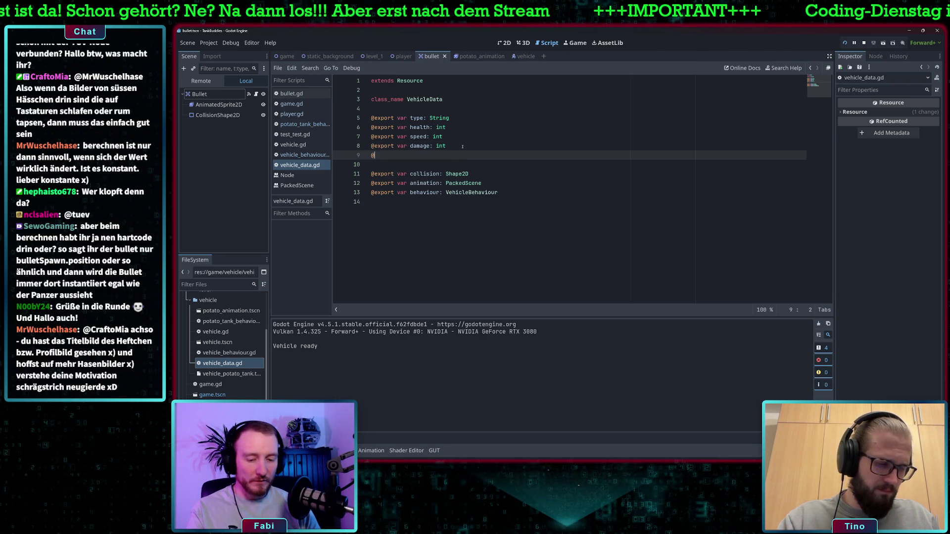
text(@export )
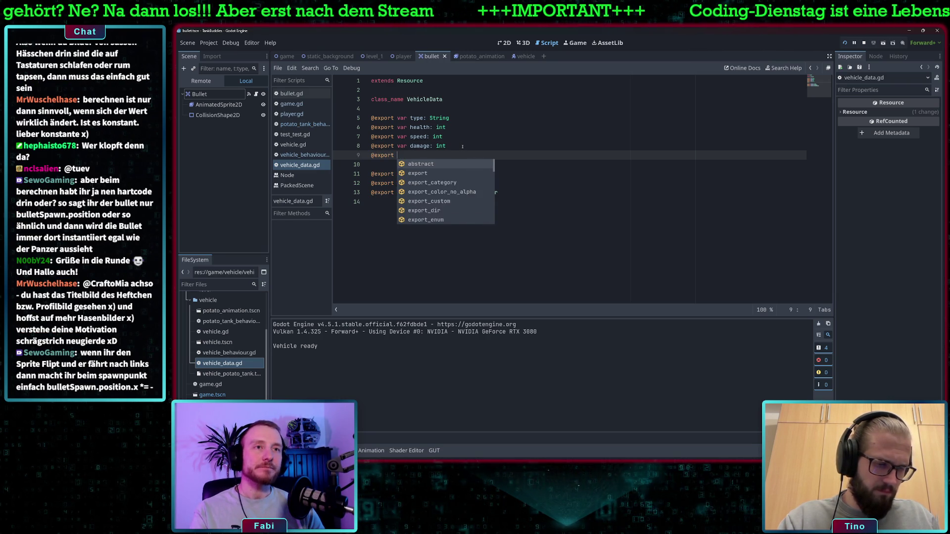
text(var)
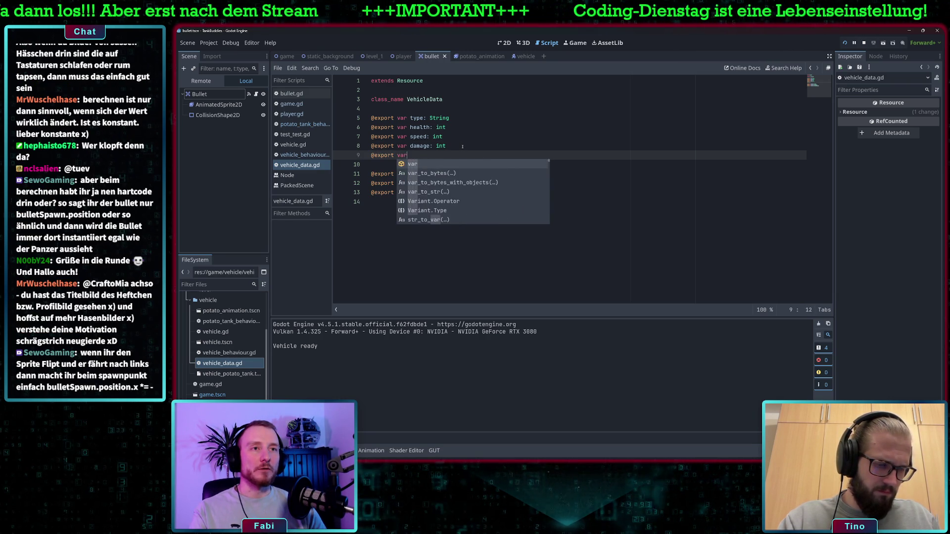
text( shoot_o)
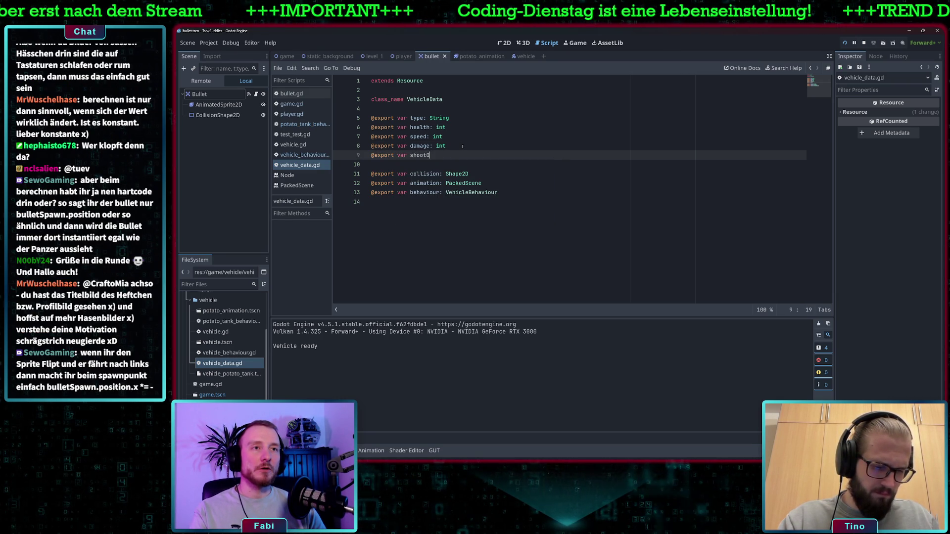
text(ffset: in)
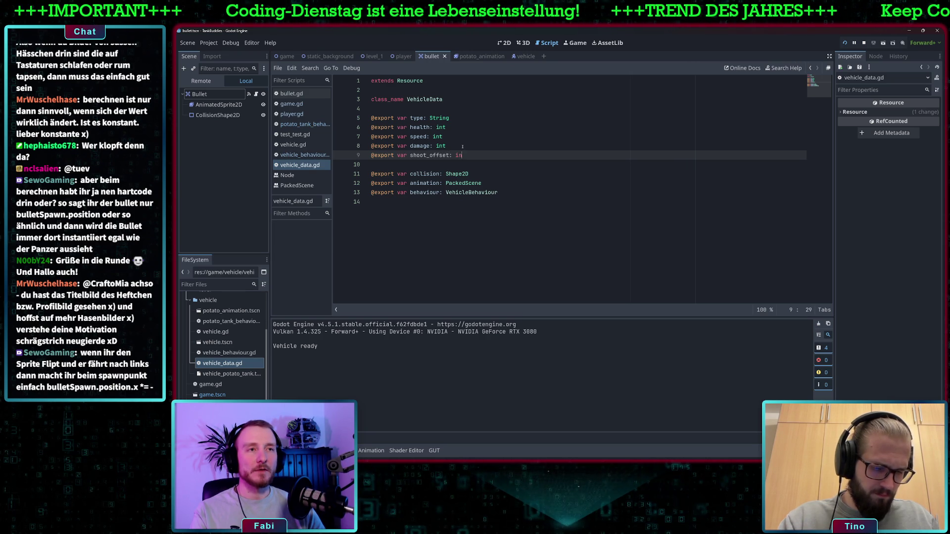
text(t)
click(463, 146)
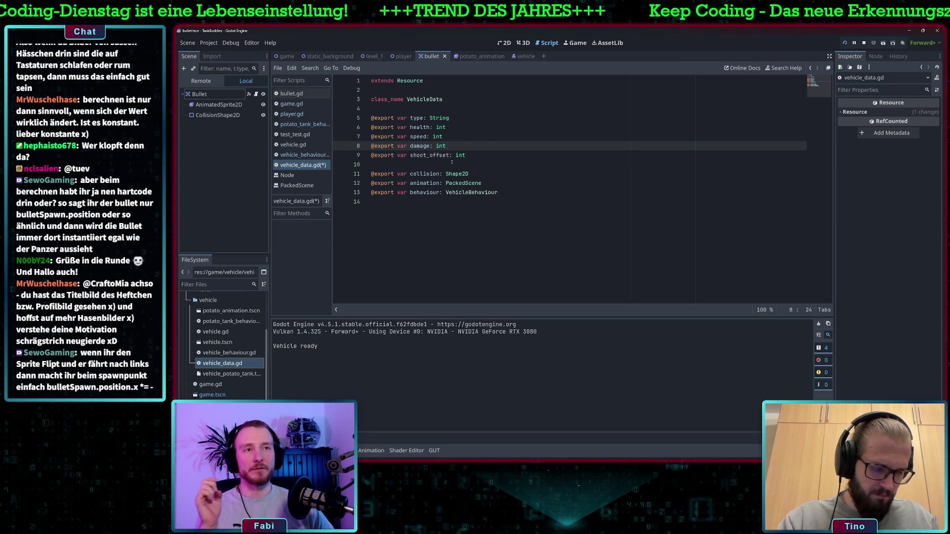
click(427, 155)
key(BackSpace)
key(BackSpace)
key(BackSpace)
text(lle)
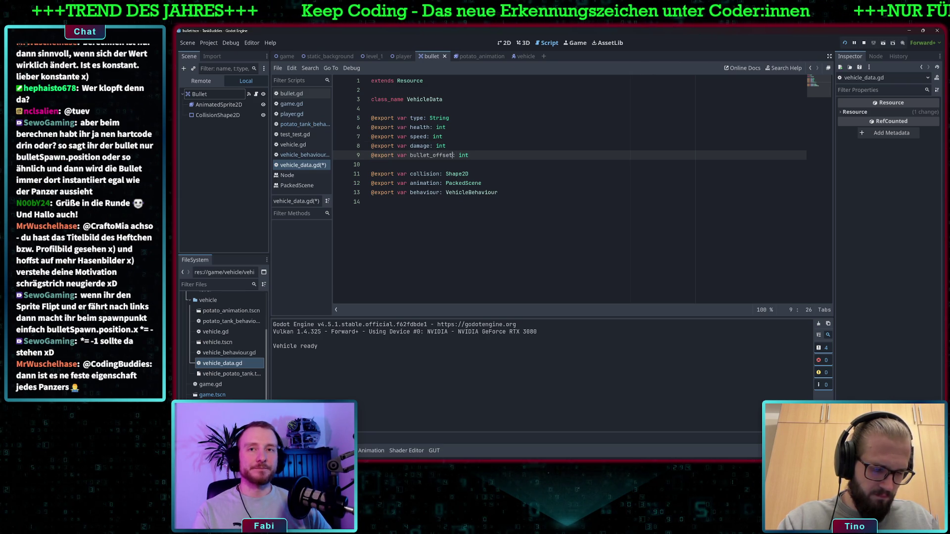
click(472, 145)
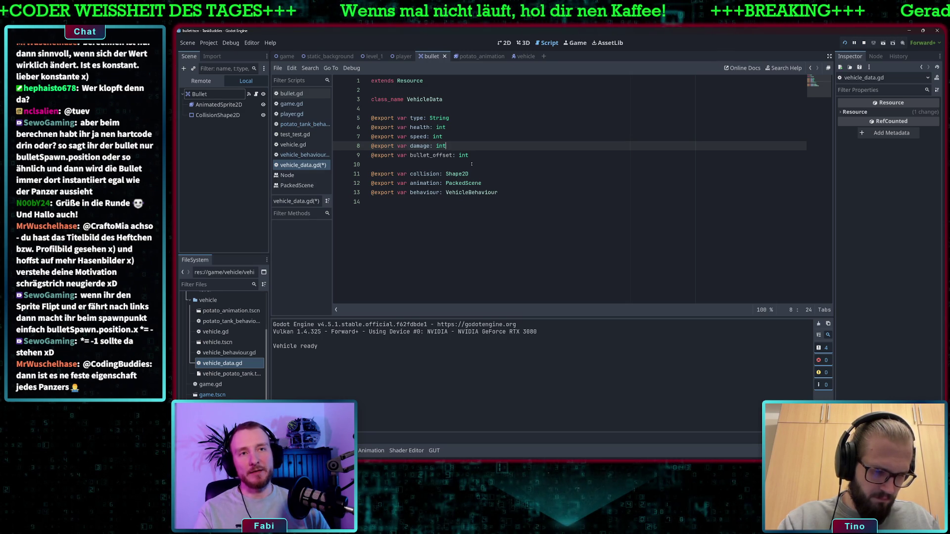
drag(409, 99, 443, 99)
mouse_move(499, 192)
mouse_down()
mouse_move(446, 192)
mouse_move(391, 127)
mouse_up()
click(423, 127)
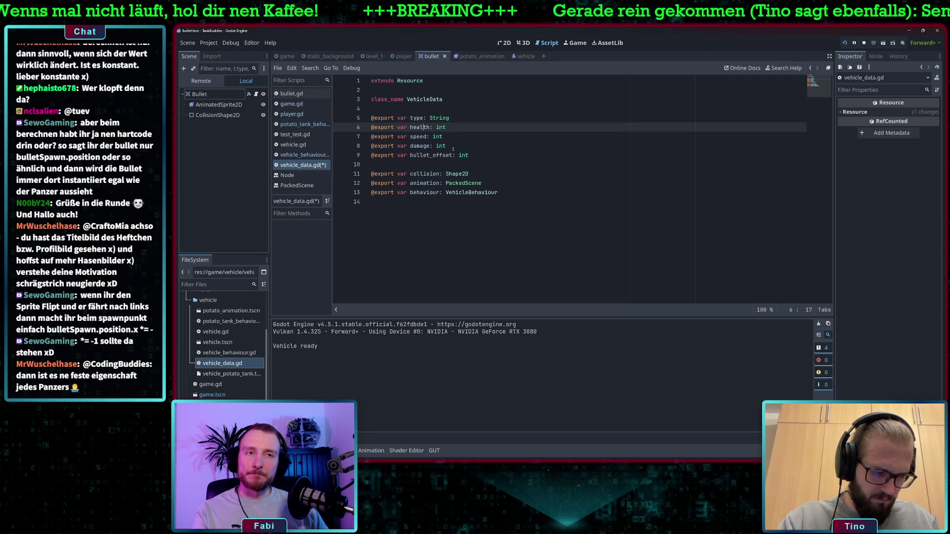
drag(410, 156, 456, 156)
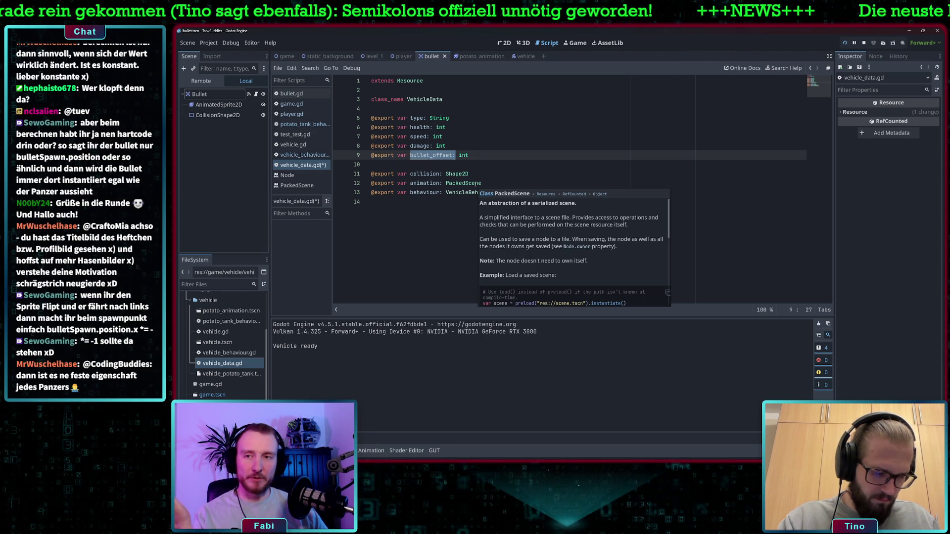
mouse_move(457, 155)
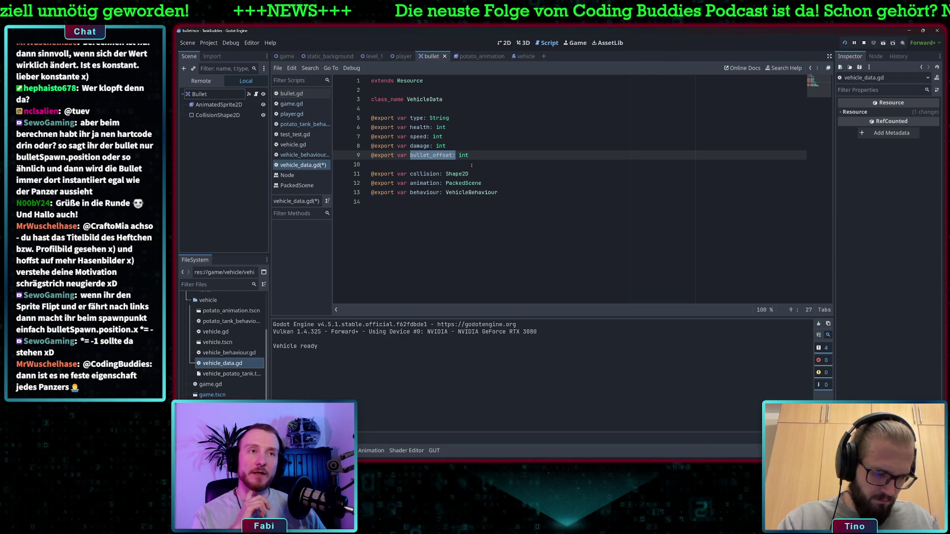
key(End)
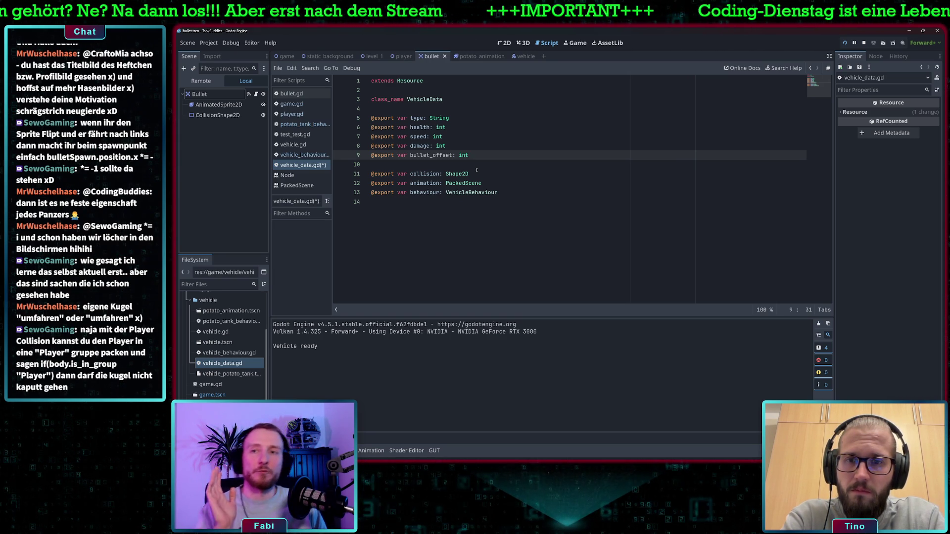
mouse_move(450, 174)
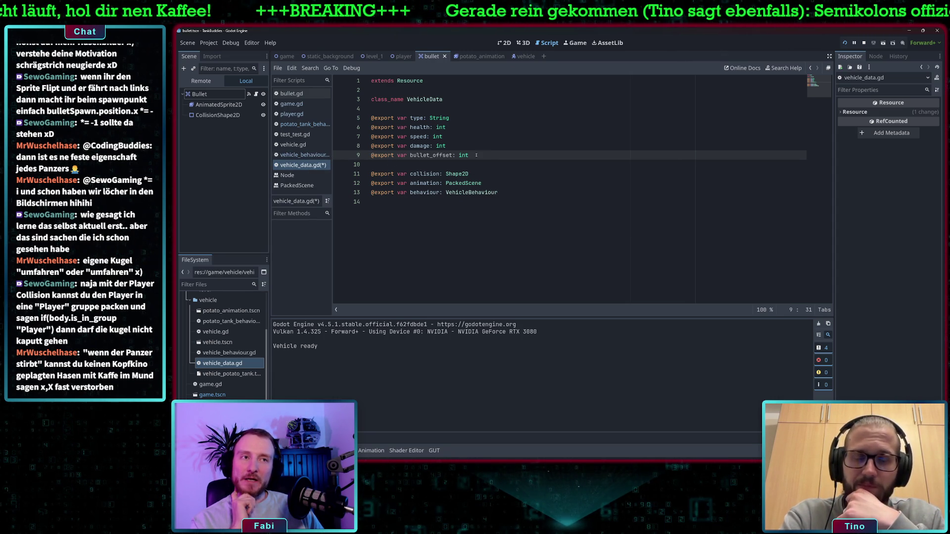
Save vehicle_data.gd and add a 'func _on_vehicle_entered():' header in vehicle_behaviour.gd
key(ctrl+s)
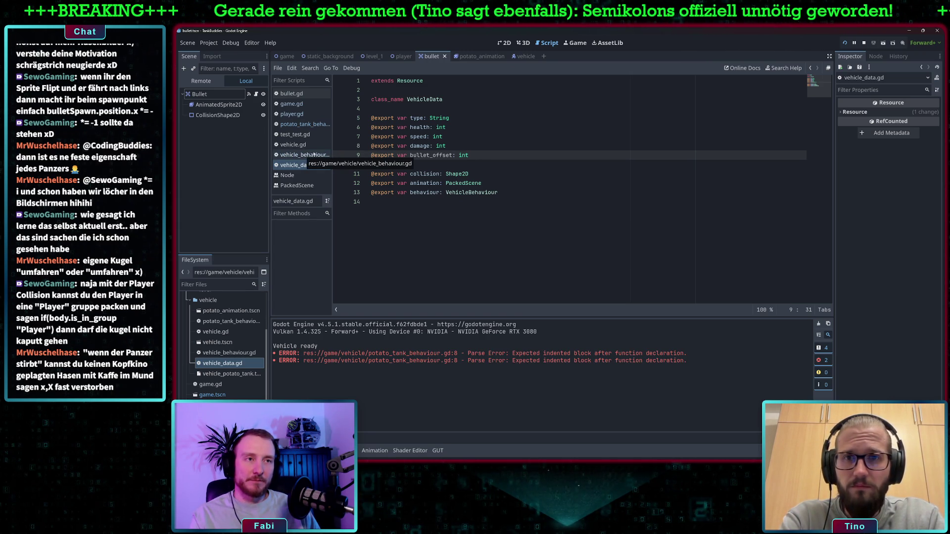
click(300, 155)
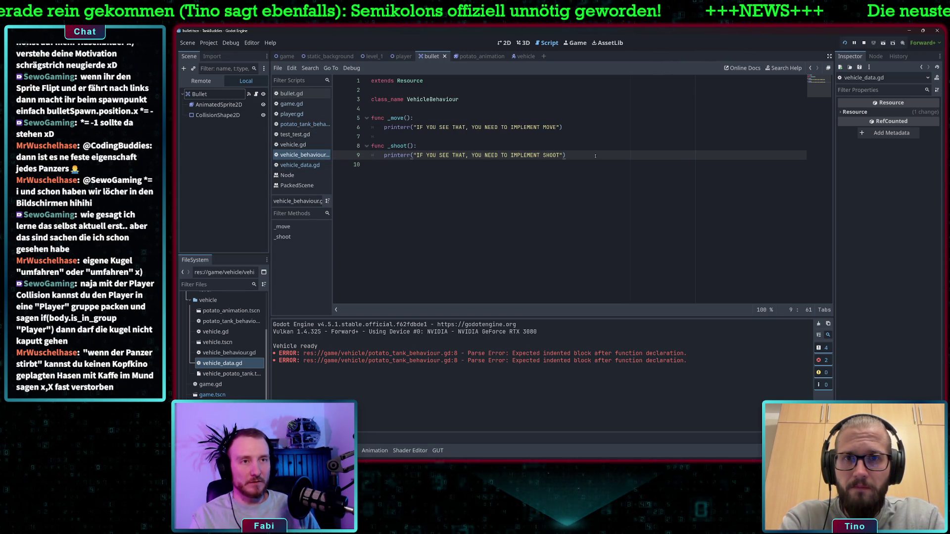
key(Return)
key(Return)
key(BackSpace)
text(_on_)
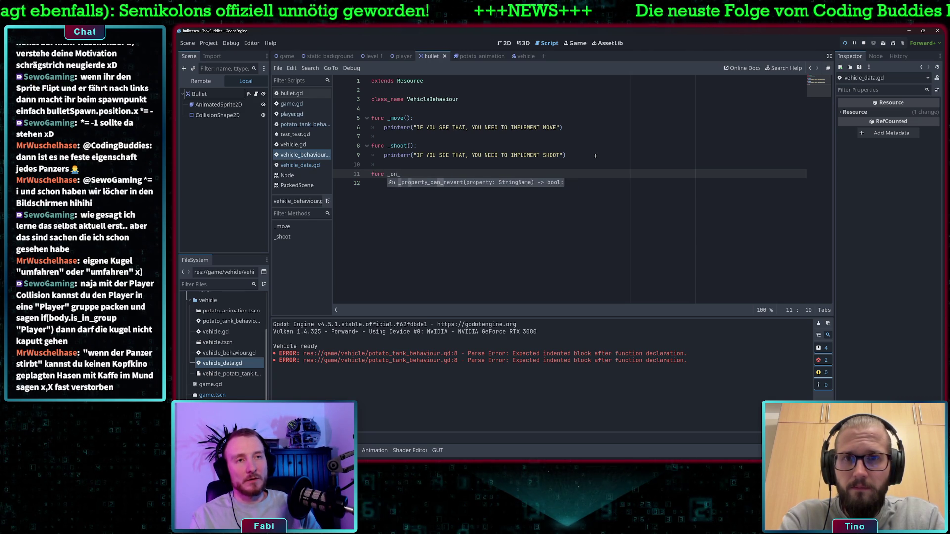
text(vehicle)
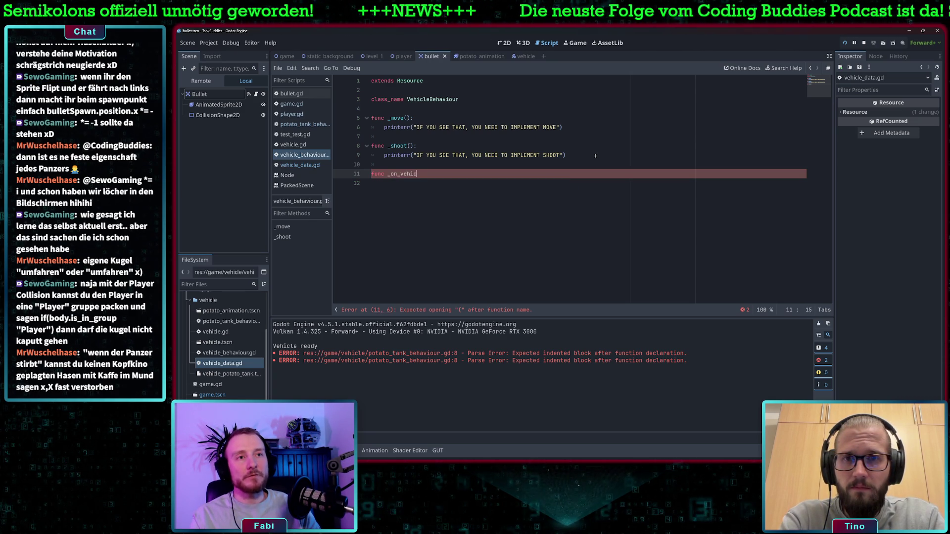
text(_endter)
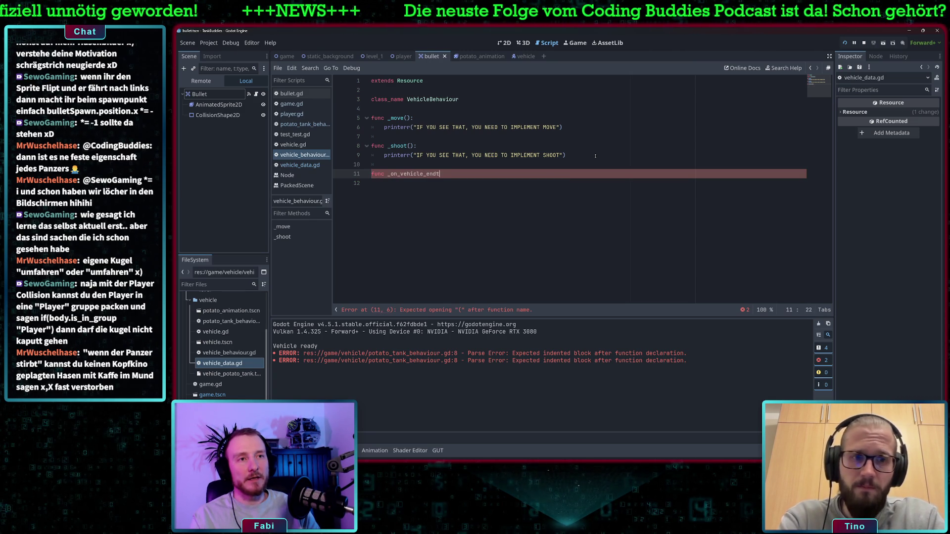
key(BackSpace)
key(BackSpace)
key(BackSpace)
text(terd)
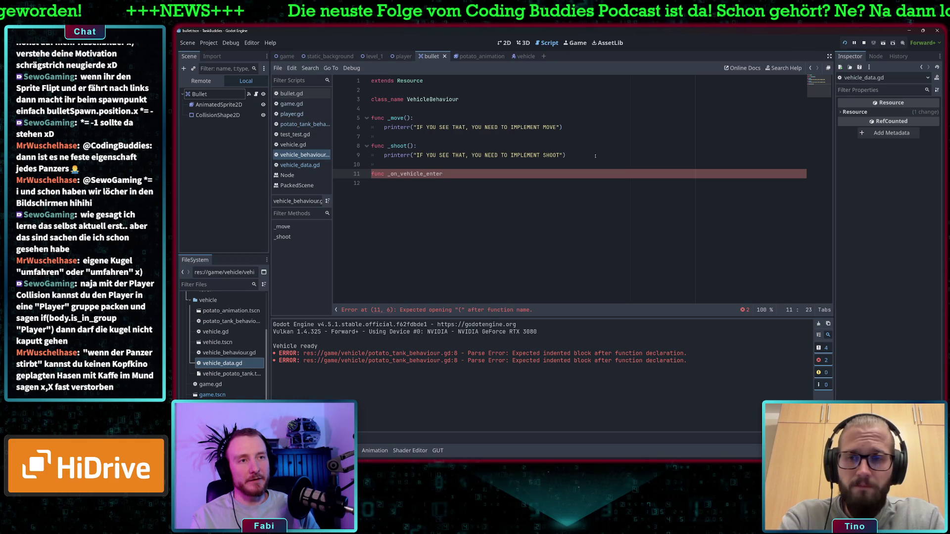
key(BackSpace)
text(ed())
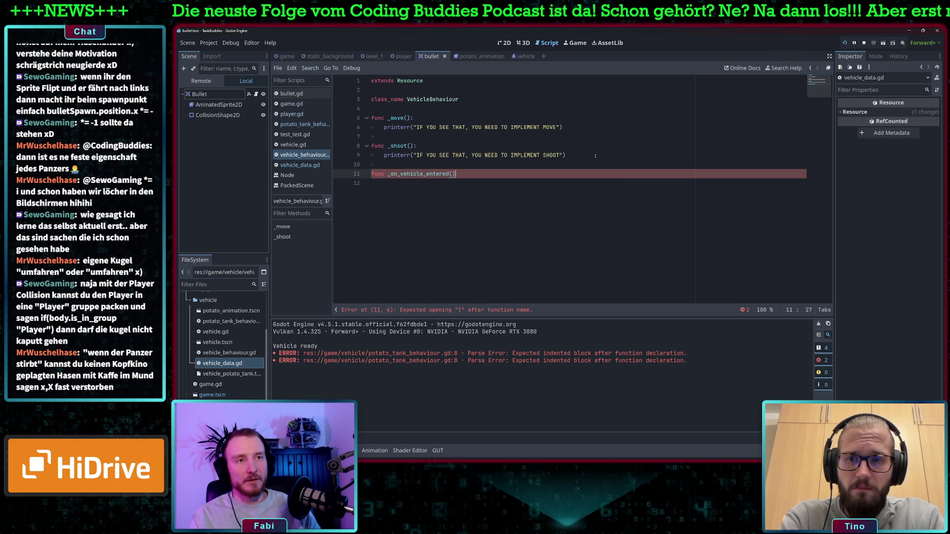
text(:)
Give the function an empty printerr() call and copy line 9's SHOOT error message
key(Return)
text(prin)
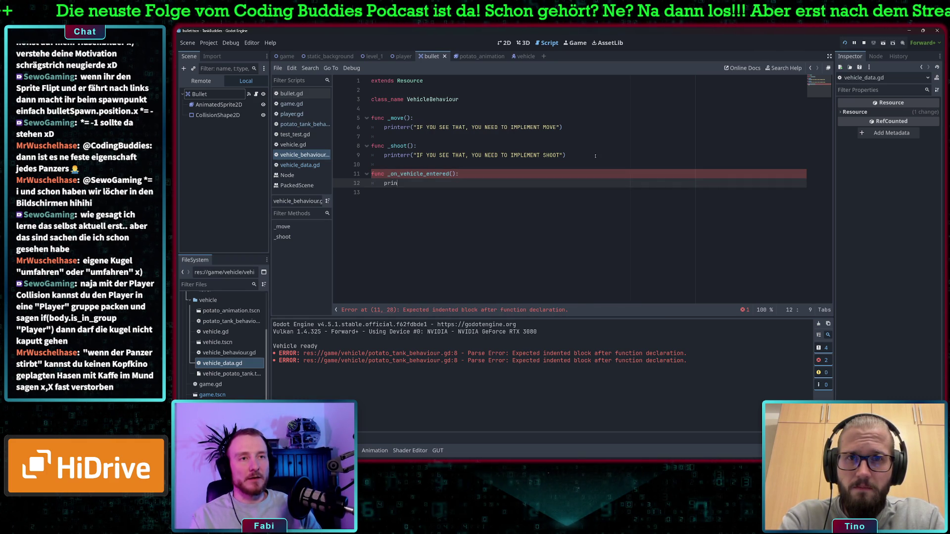
key(Down)
key(Return)
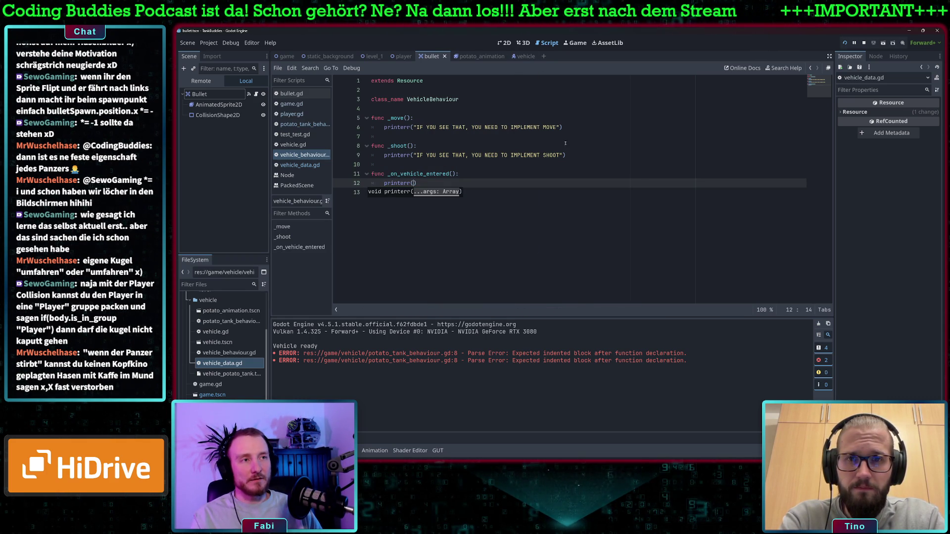
drag(563, 155, 414, 155)
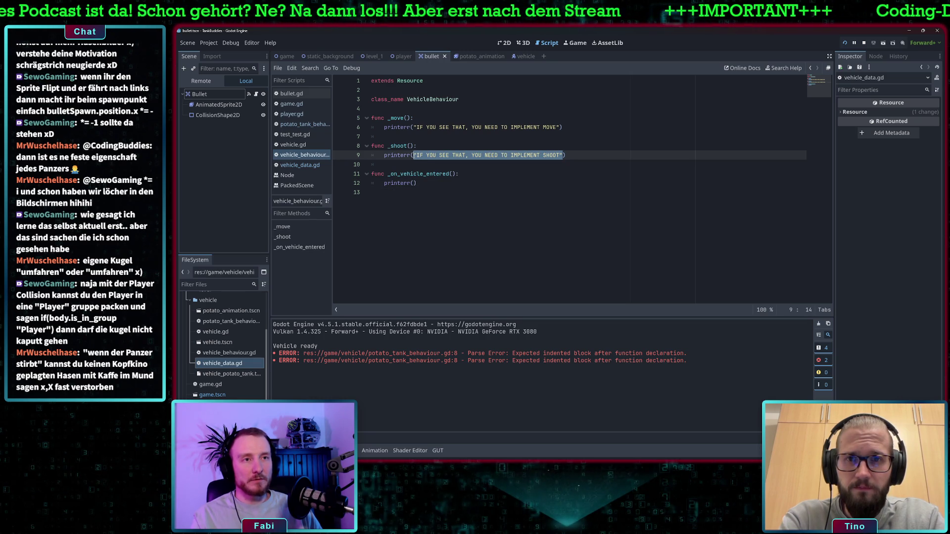
key(ctrl+c)
Paste the copied message into printerr() on line 12 and change SHOOT to ENTERED
click(415, 183)
key(ctrl+v)
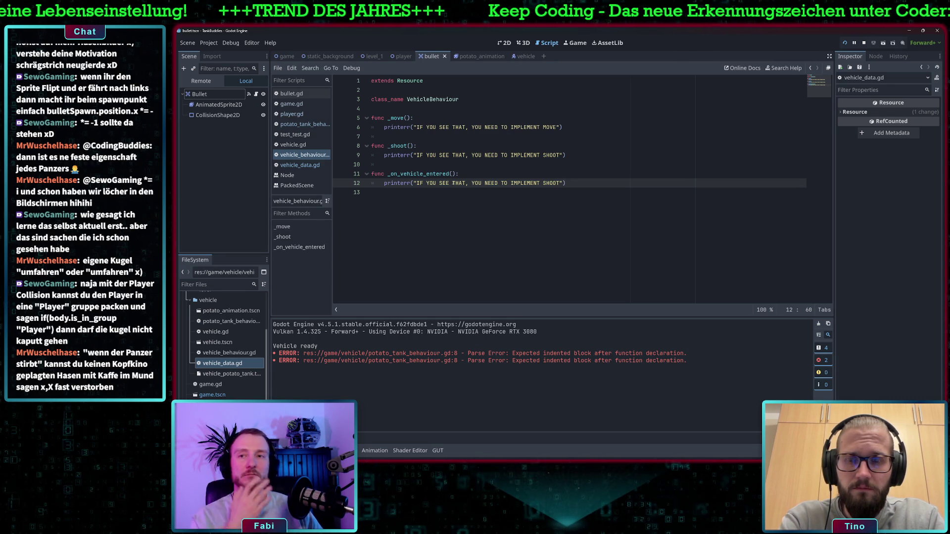
double_click(552, 183)
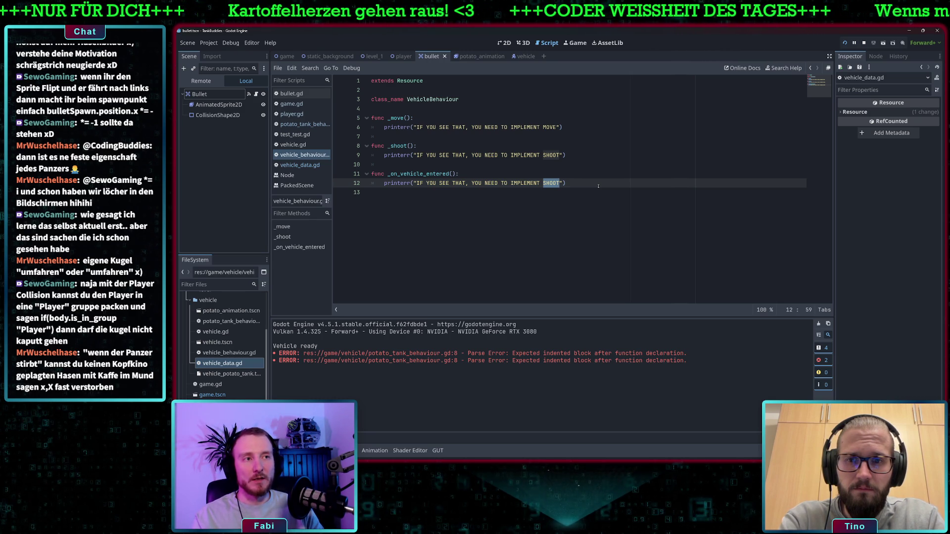
text(EN)
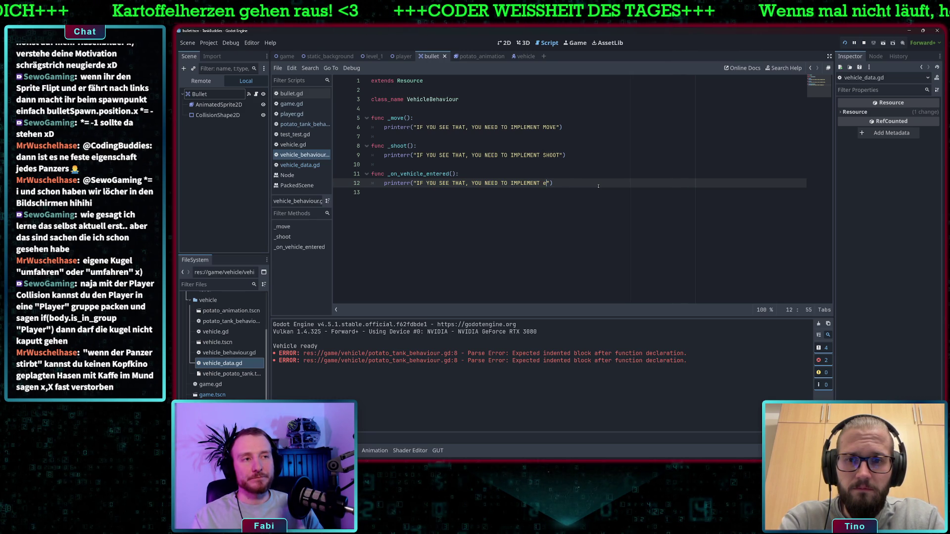
text(TERED)
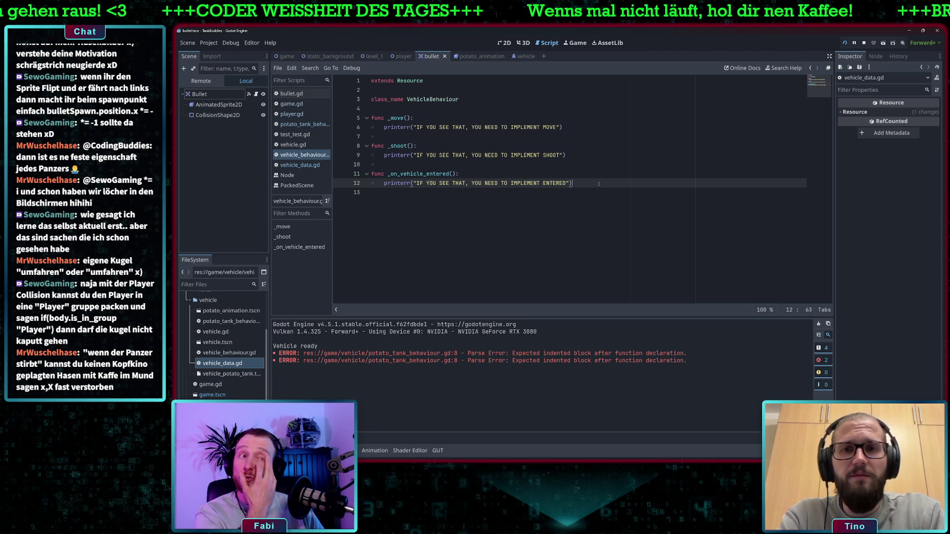
click(466, 174)
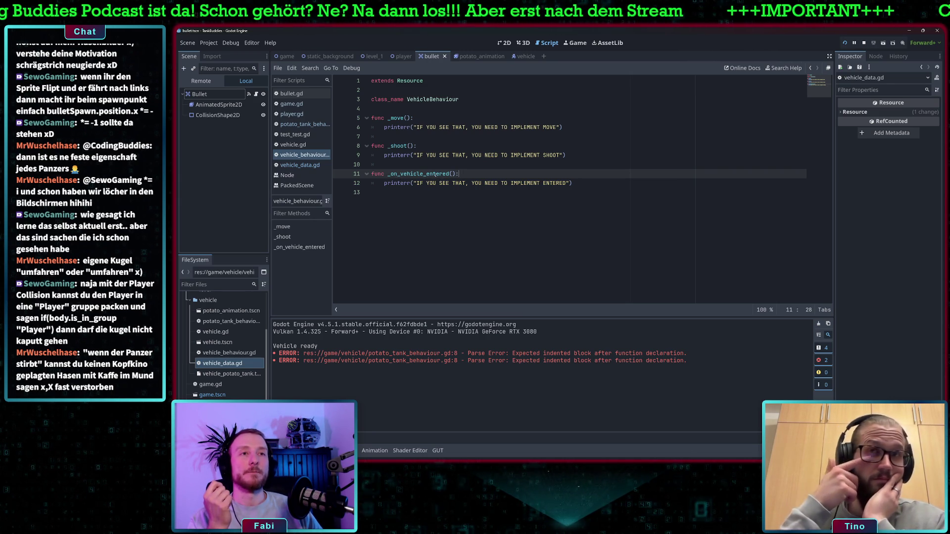
Rename _on_vehicle_entered to _on_hit, with its message ending 'IMPLEMENT HIT'
double_click(436, 174)
double_click(388, 173)
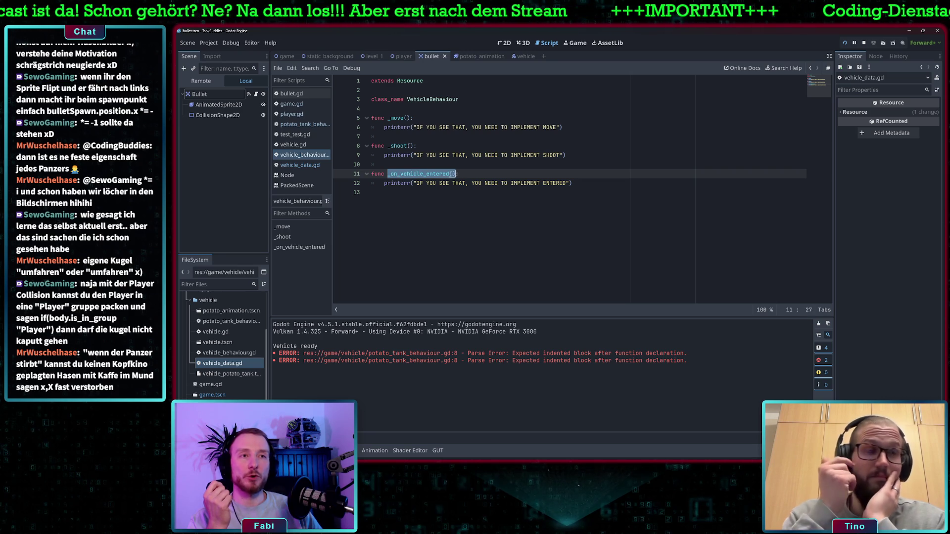
click(428, 174)
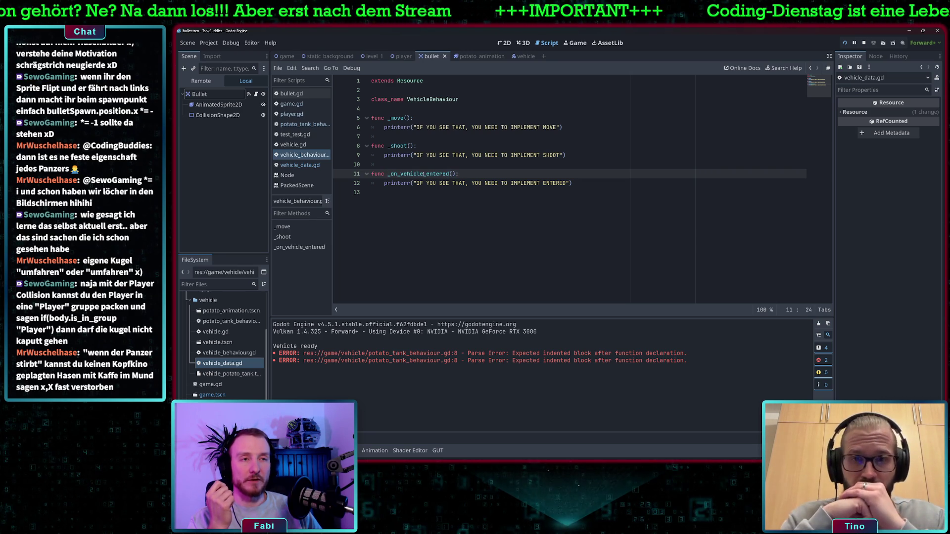
drag(424, 174, 388, 174)
click(409, 174)
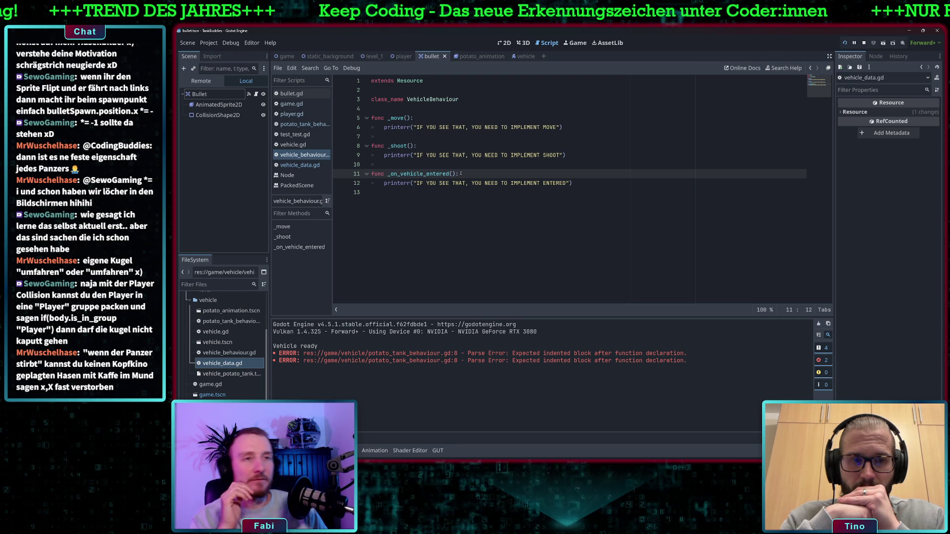
drag(450, 174, 388, 173)
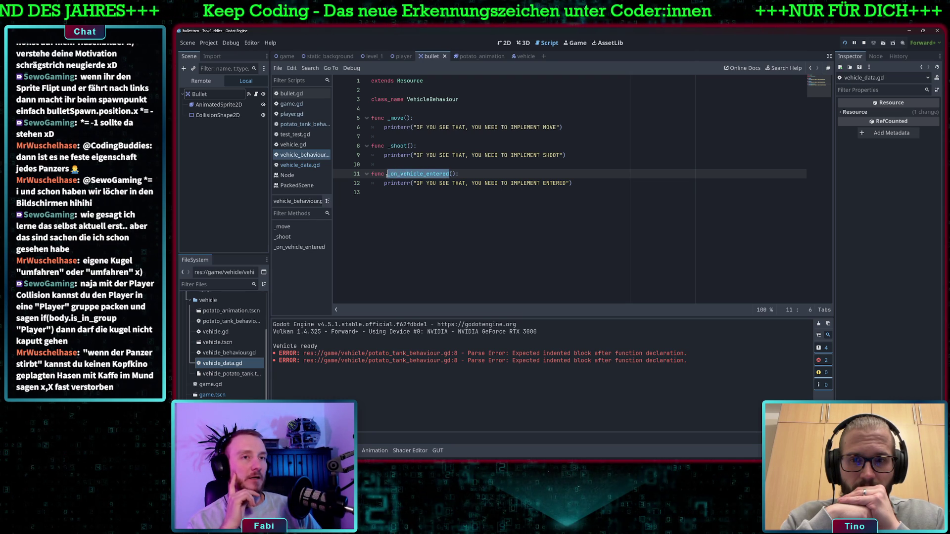
click(397, 175)
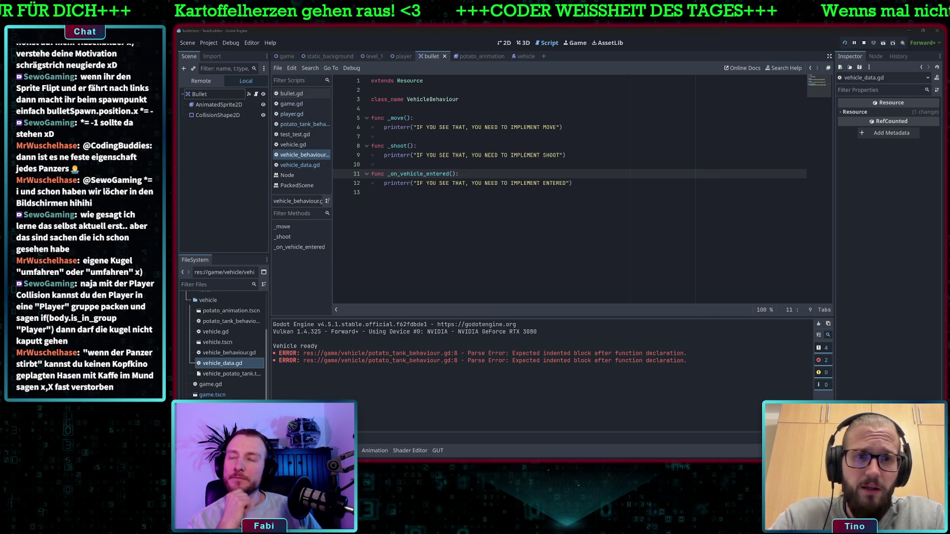
click(450, 174)
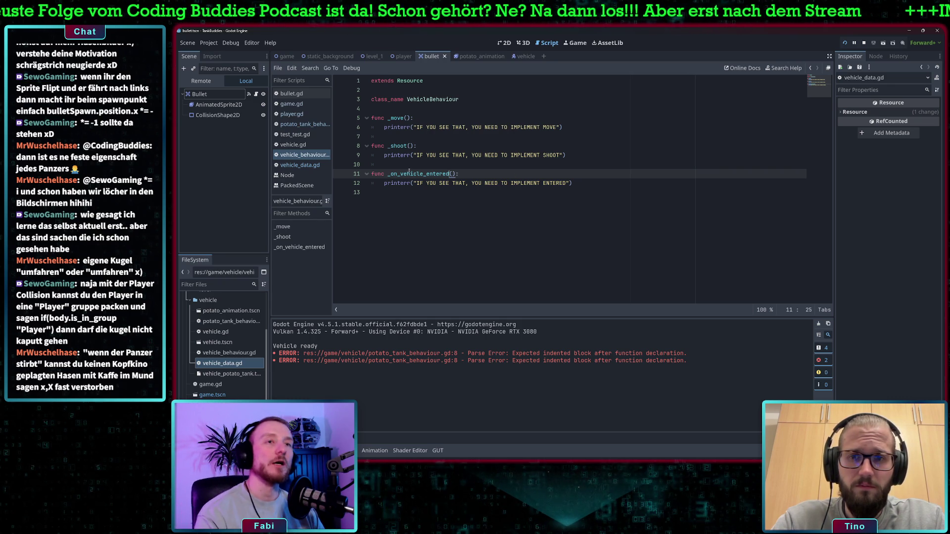
key(ctrl+z)
key(ctrl+z)
key(ctrl+z)
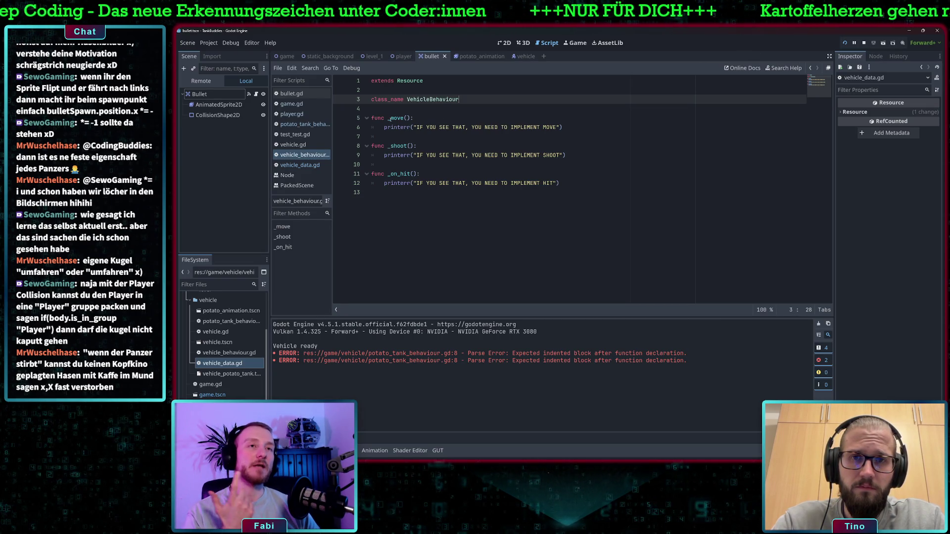
drag(391, 118, 414, 118)
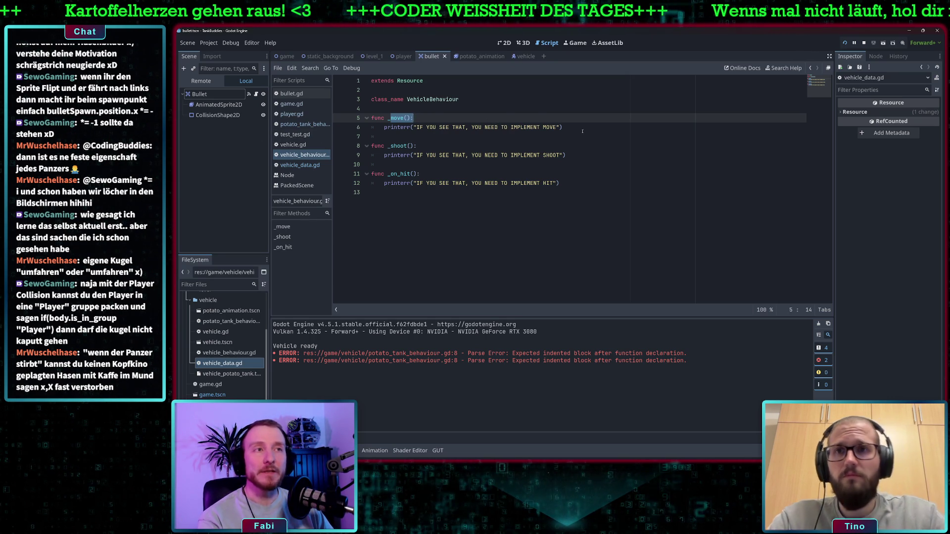
Delete the whole _on_hit function and the trailing empty line from vehicle_behaviour.gd
key(Down)
key(End)
click(402, 173)
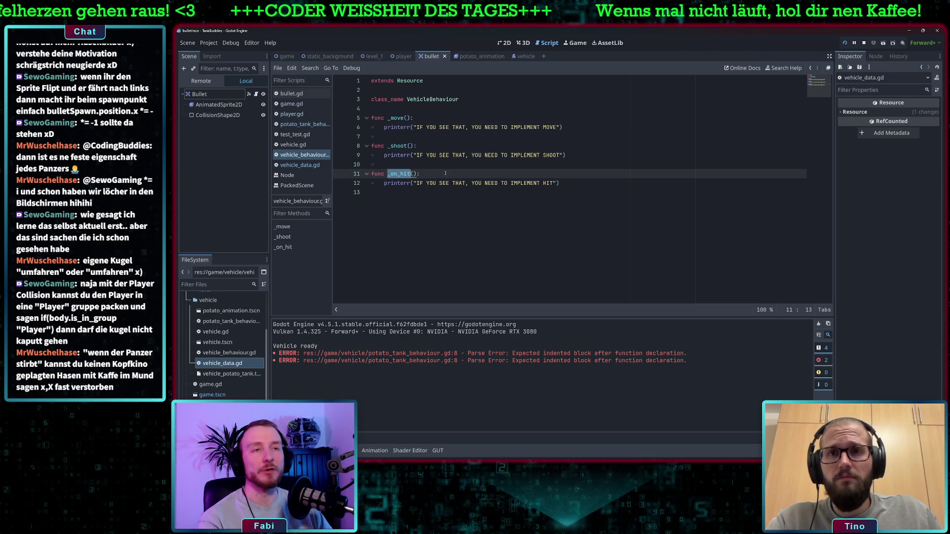
drag(560, 183, 336, 169)
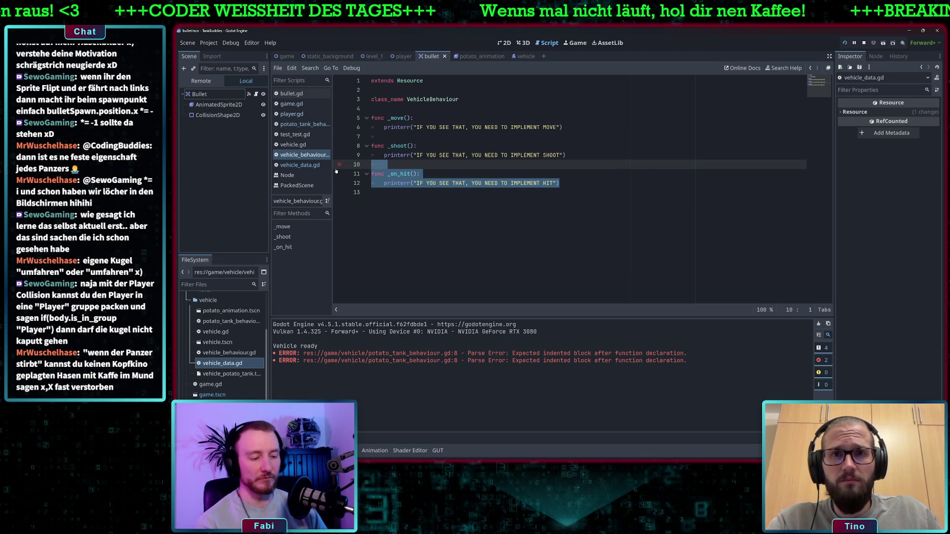
key(Delete)
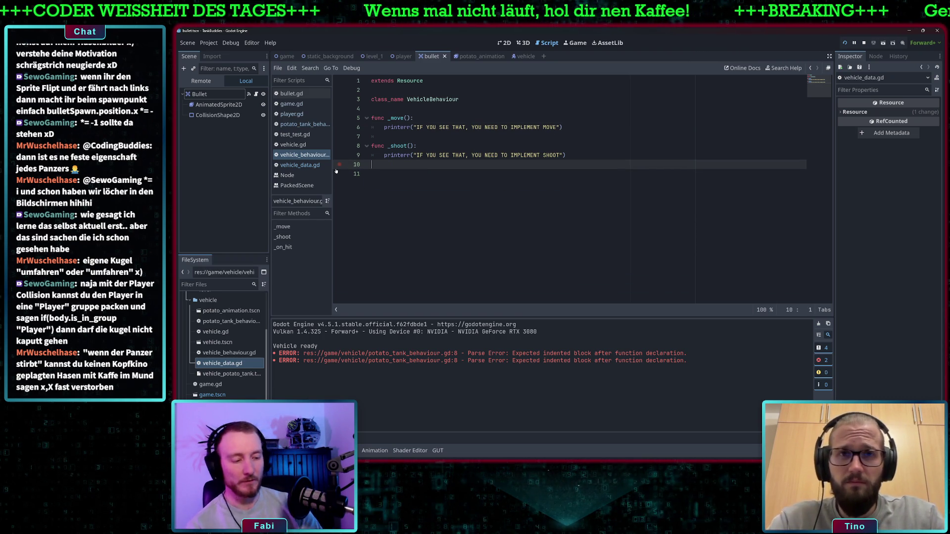
key(BackSpace)
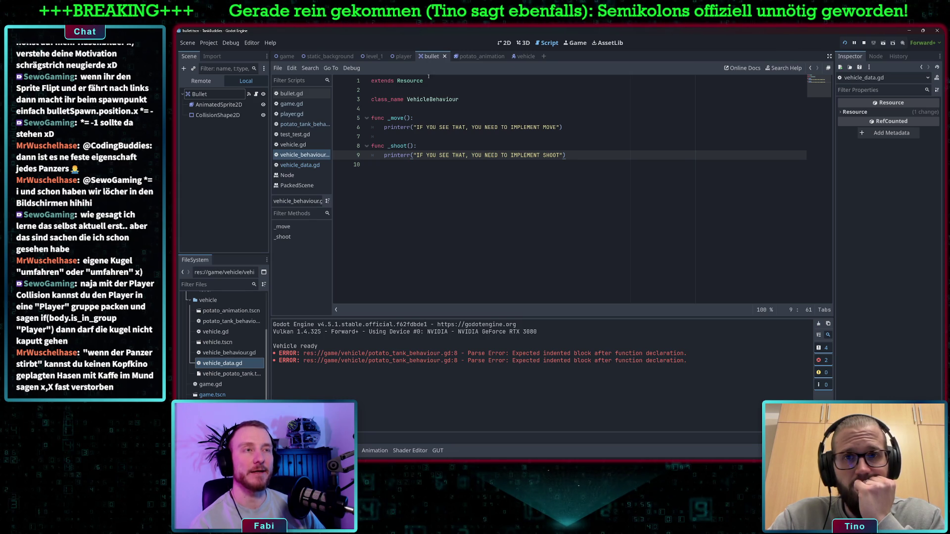
Open player.gd and find the shoot.emit call inside fire() on line 34
click(291, 103)
click(291, 113)
key(Escape)
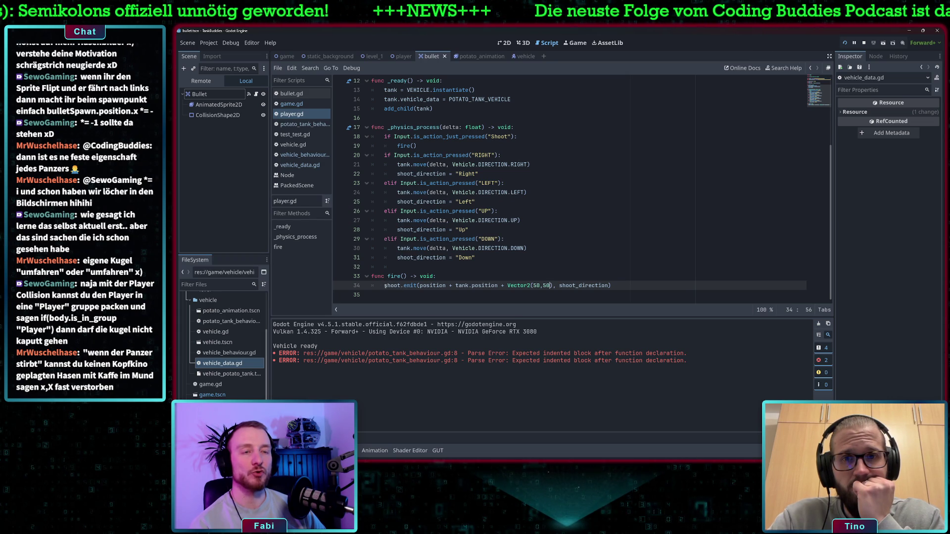
mouse_move(386, 287)
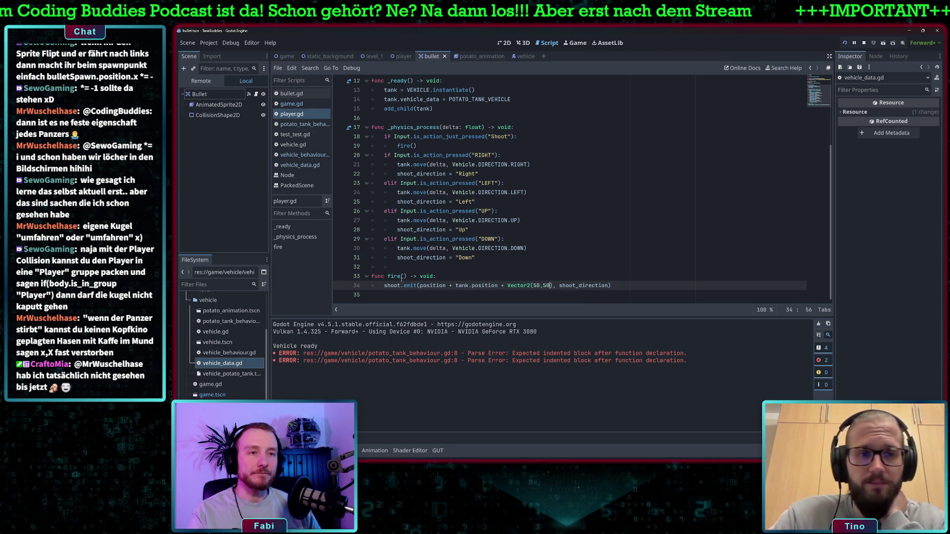
click(391, 277)
scroll(423, 258, up, 2)
scroll(423, 257, down, 1)
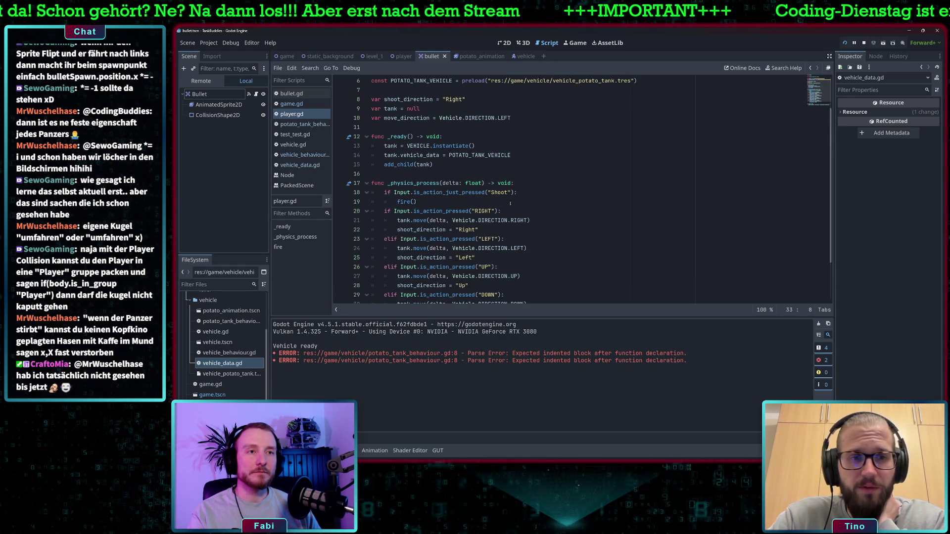
scroll(508, 204, down, 1)
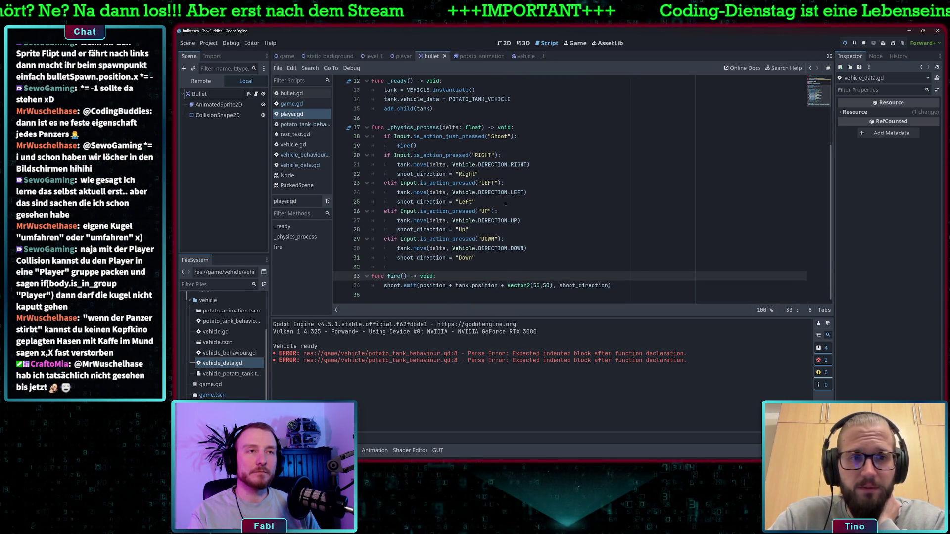
drag(614, 286, 403, 280)
click(435, 285)
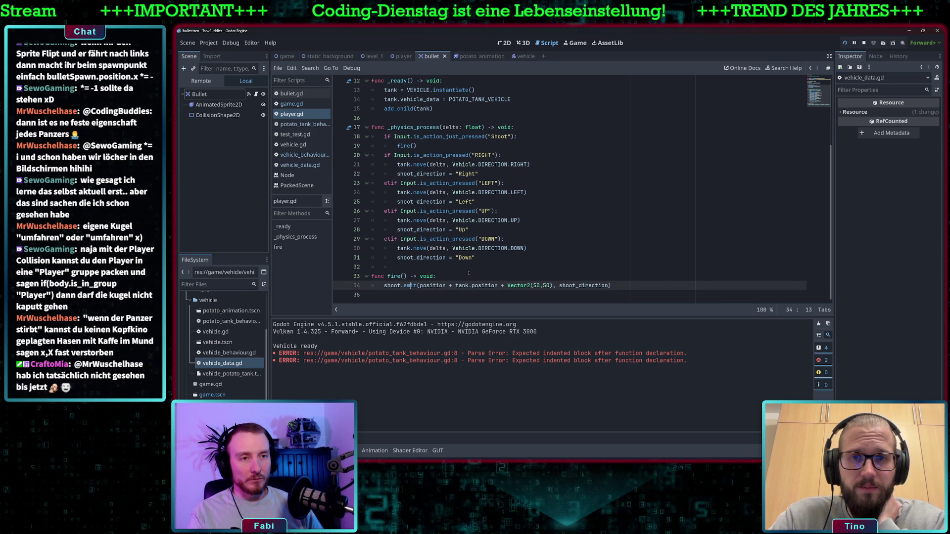
Comment out the shoot.emit line with '# ' and write tank.shoot above it
key(Home)
text(#)
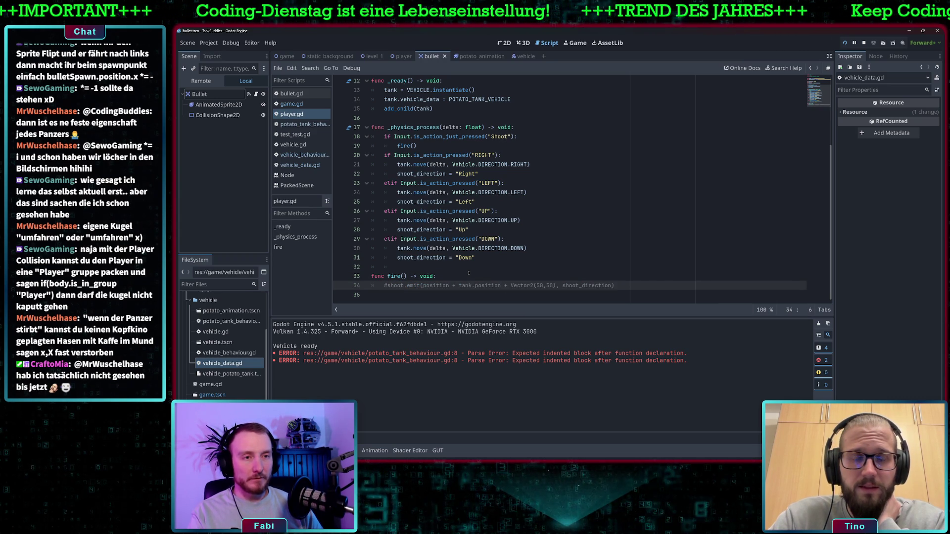
key(Home)
key(Return)
key(Up)
text(tank.sh)
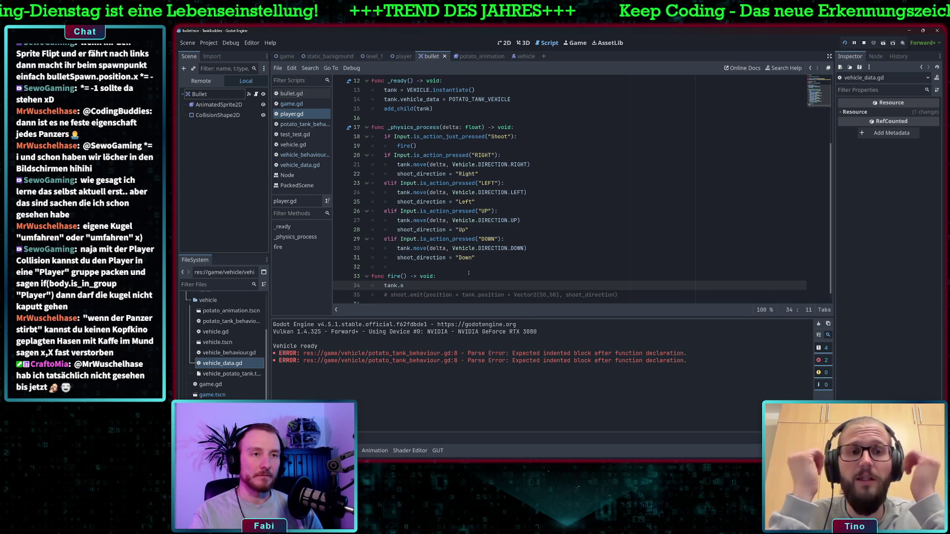
text(oot)
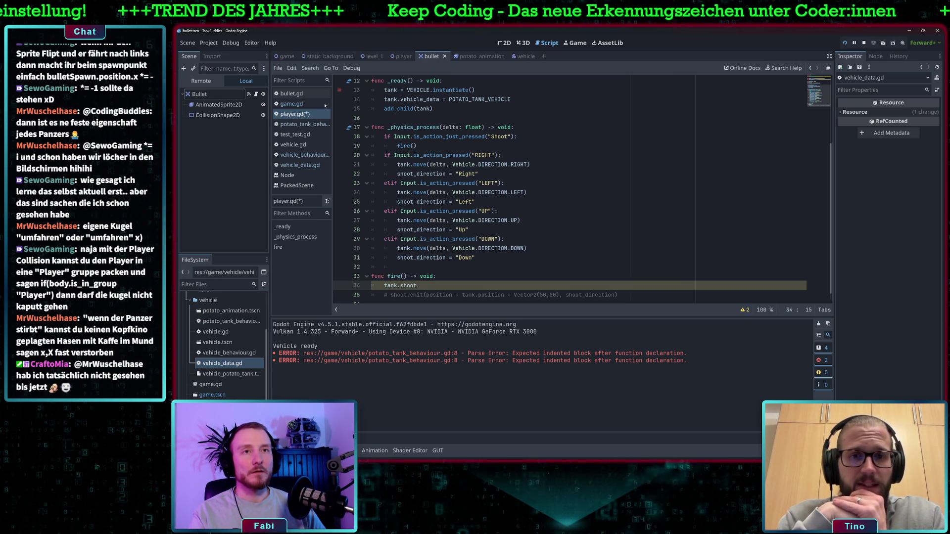
click(302, 124)
Rename _shoot to shoot in potato_tank_behaviour.gd and copy line 6's print statement into it
click(391, 146)
key(BackSpace)
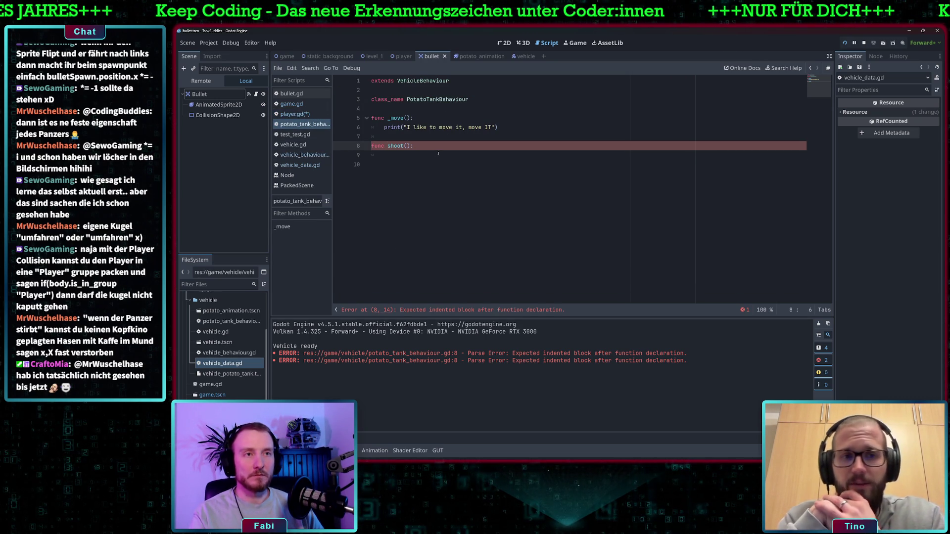
drag(497, 127, 380, 129)
key(ctrl+c)
click(411, 152)
key(ctrl+v)
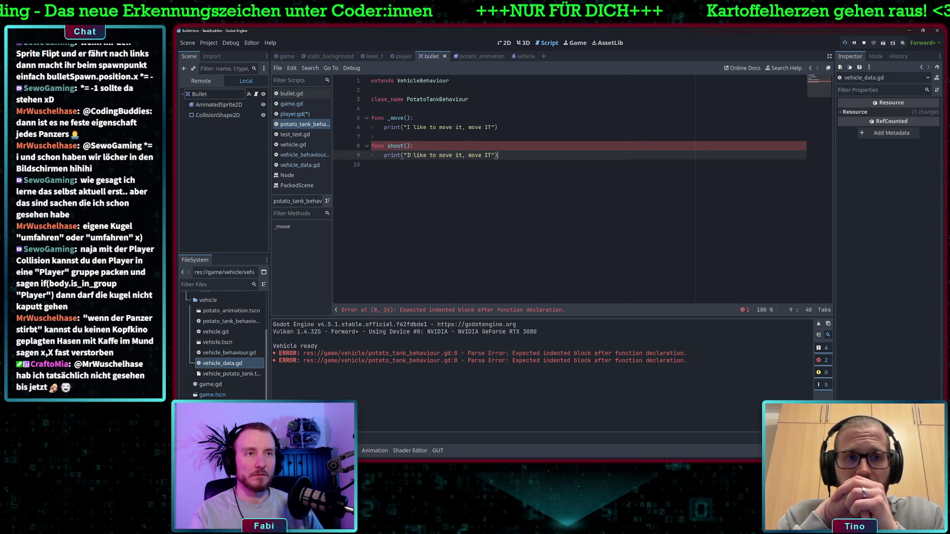
Change the pasted print message to 'Knallbumm'
drag(491, 155, 407, 156)
text(Knao)
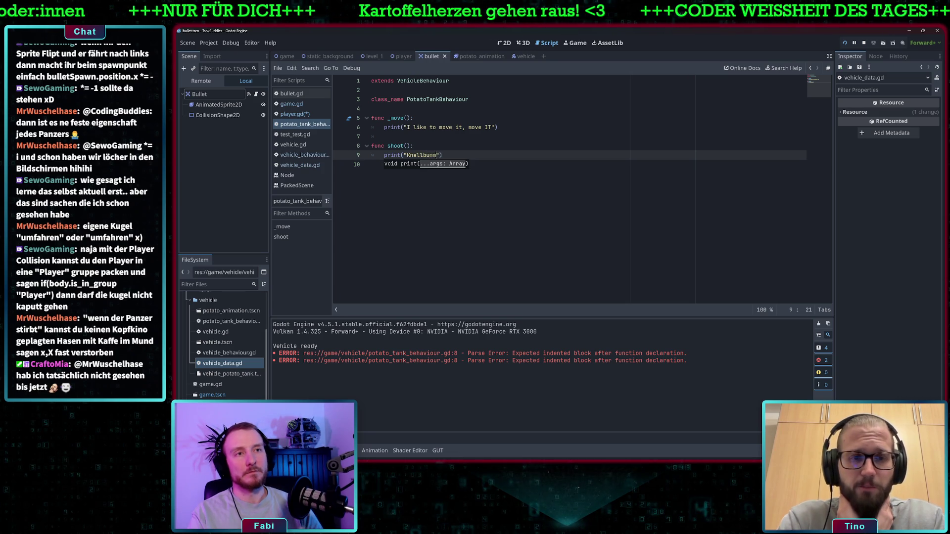
click(471, 155)
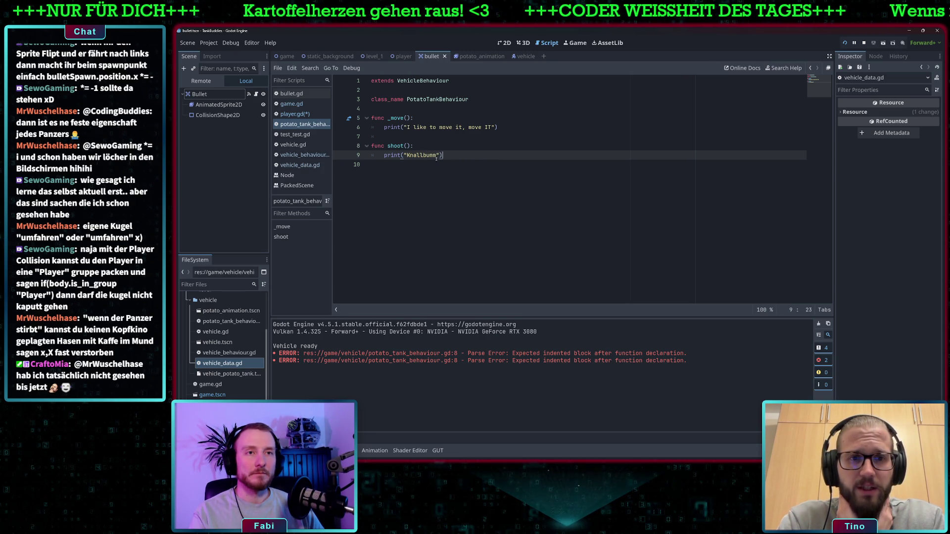
click(296, 115)
scroll(431, 268, down, 1)
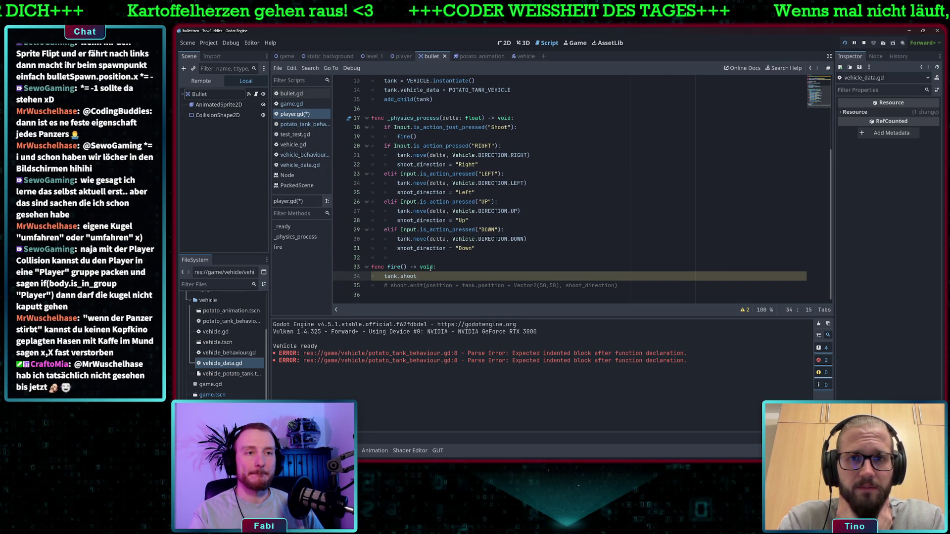
click(313, 155)
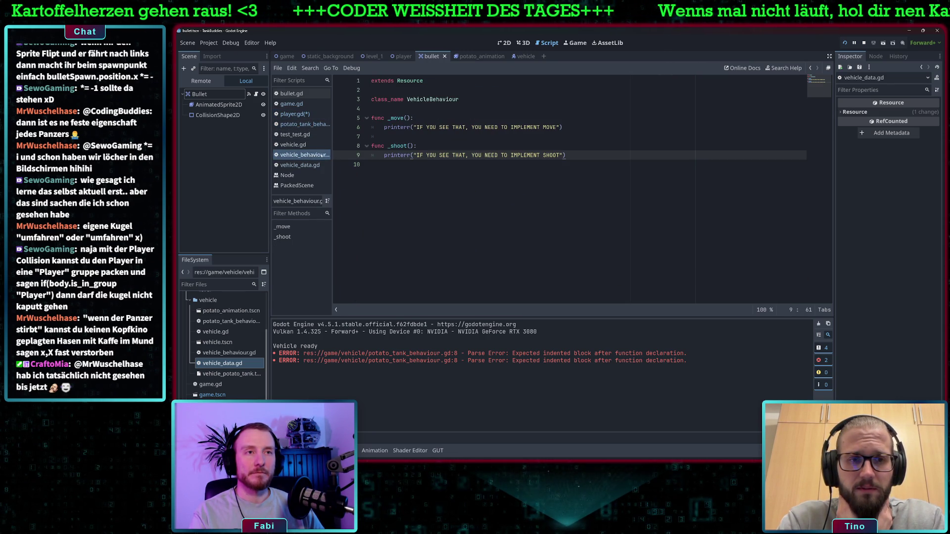
Remove the leading underscores from shoot and move in vehicle_behaviour.gd and potato_tank_behaviour.gd
click(391, 146)
key(BackSpace)
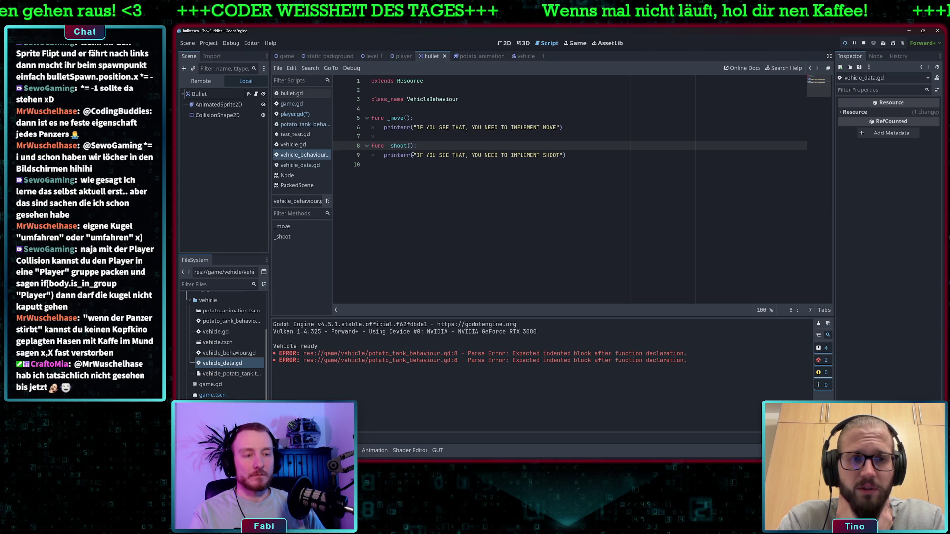
double_click(395, 146)
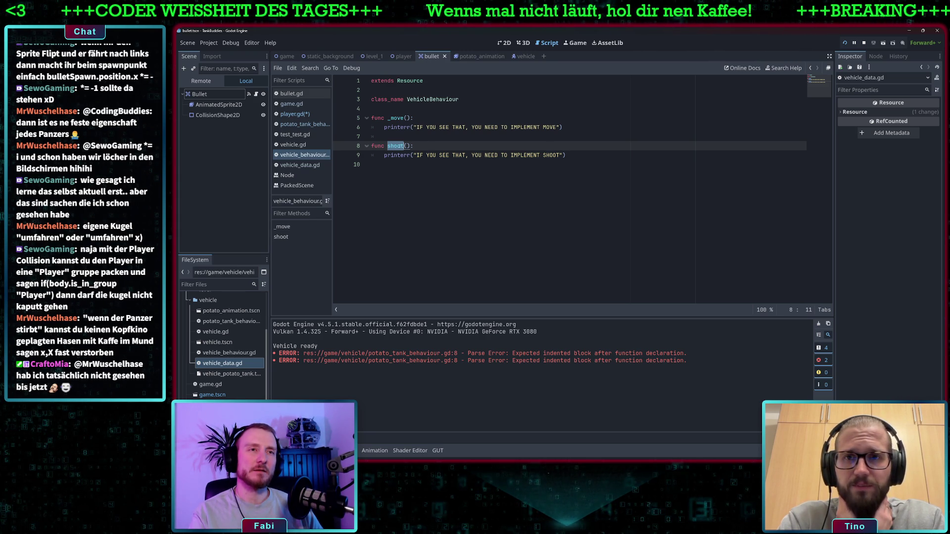
click(391, 119)
key(BackSpace)
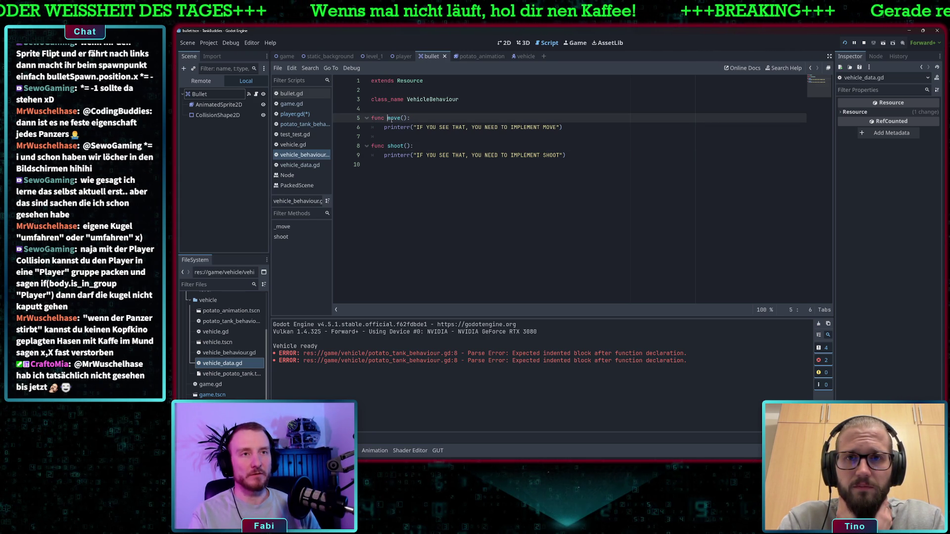
click(304, 124)
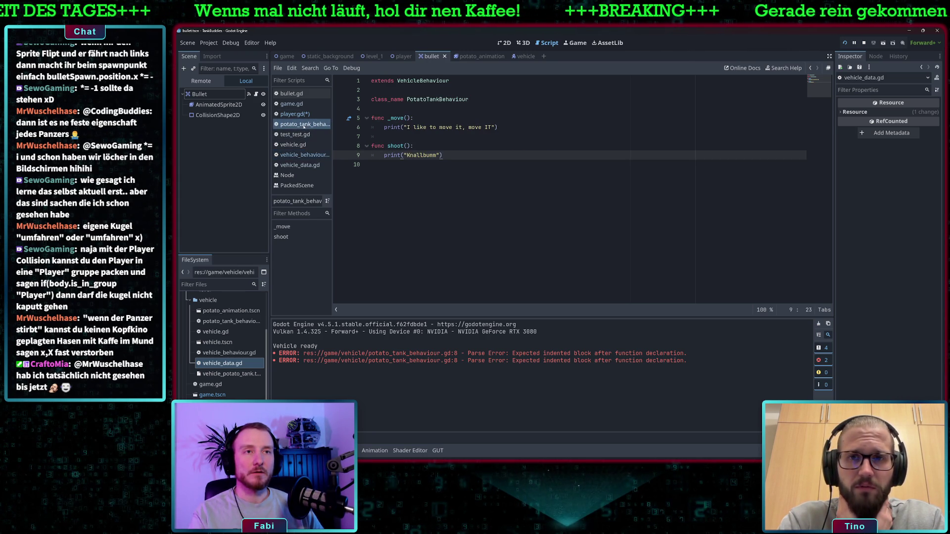
click(390, 118)
key(BackSpace)
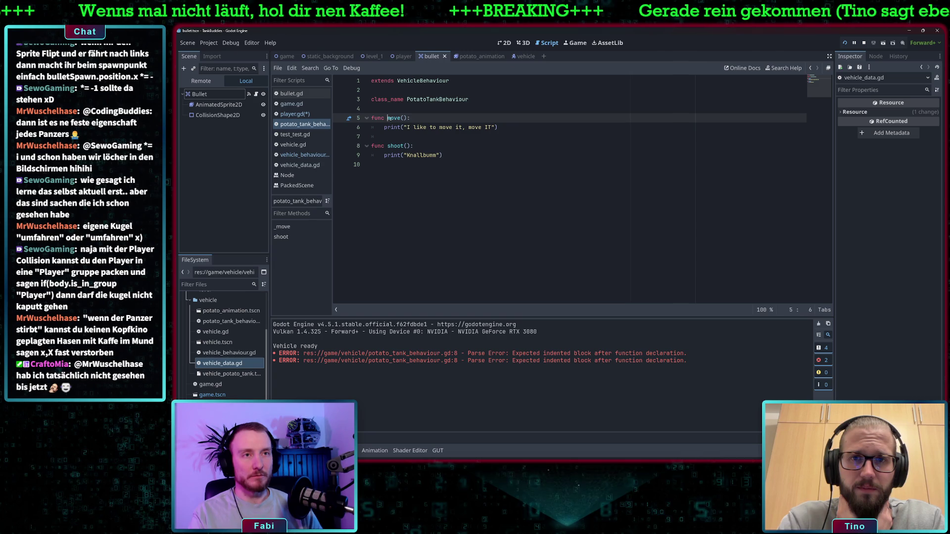
Complete the call in player.gd's fire() as tank.shoot()
click(304, 114)
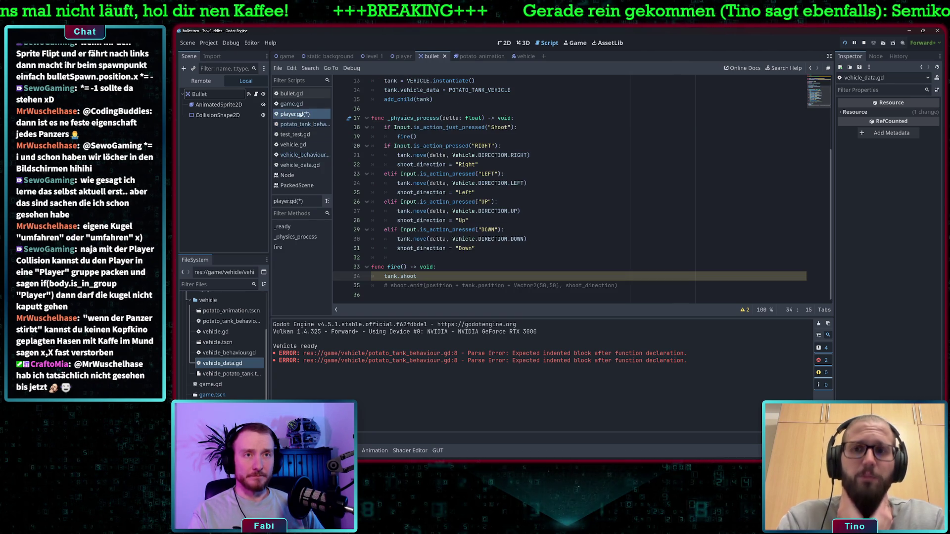
click(420, 211)
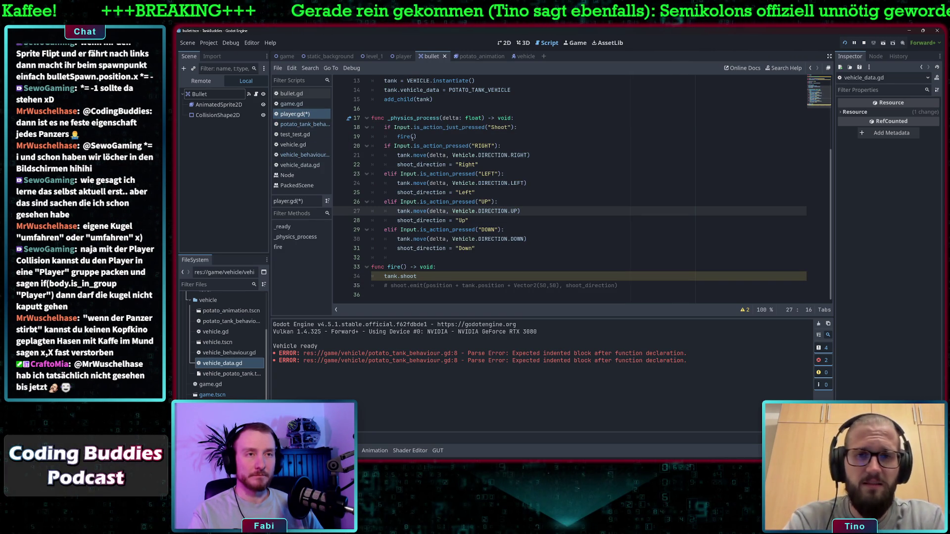
click(429, 277)
text(()
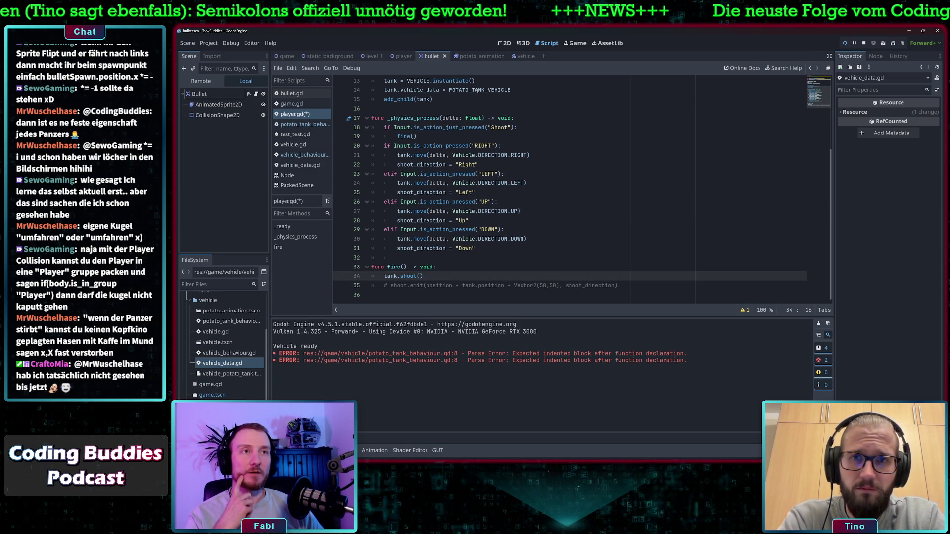
click(477, 90)
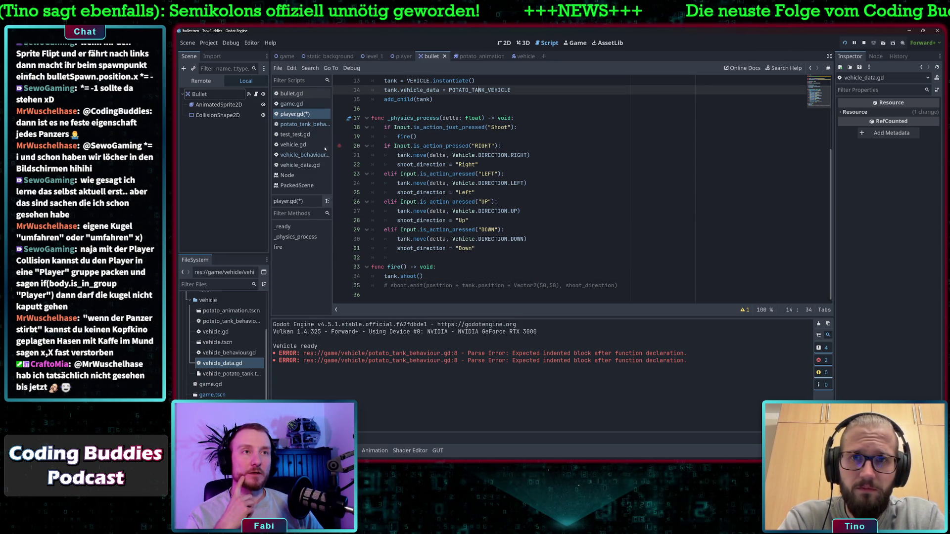
click(303, 124)
click(394, 145)
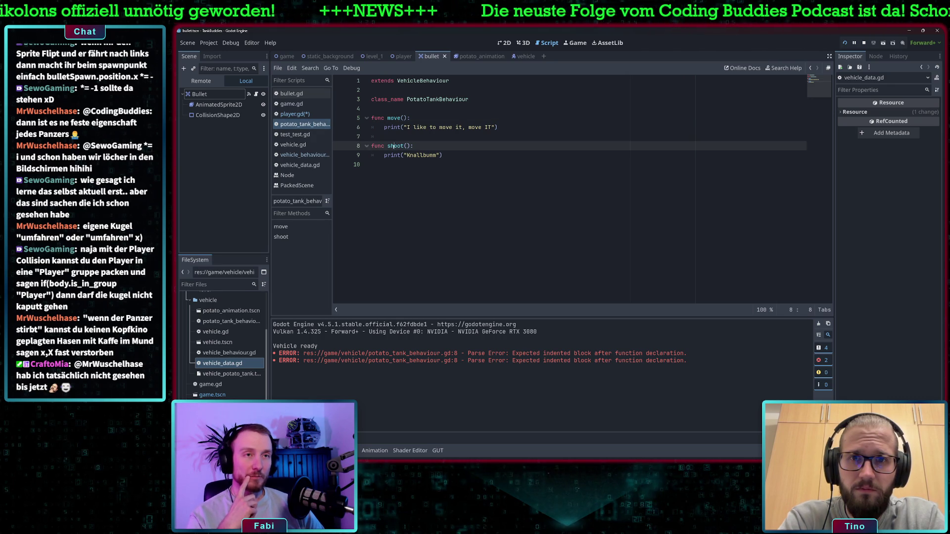
Run the game and fire with Space, hitting the nonexistent function 'shoot' error
key(Down)
key(Down)
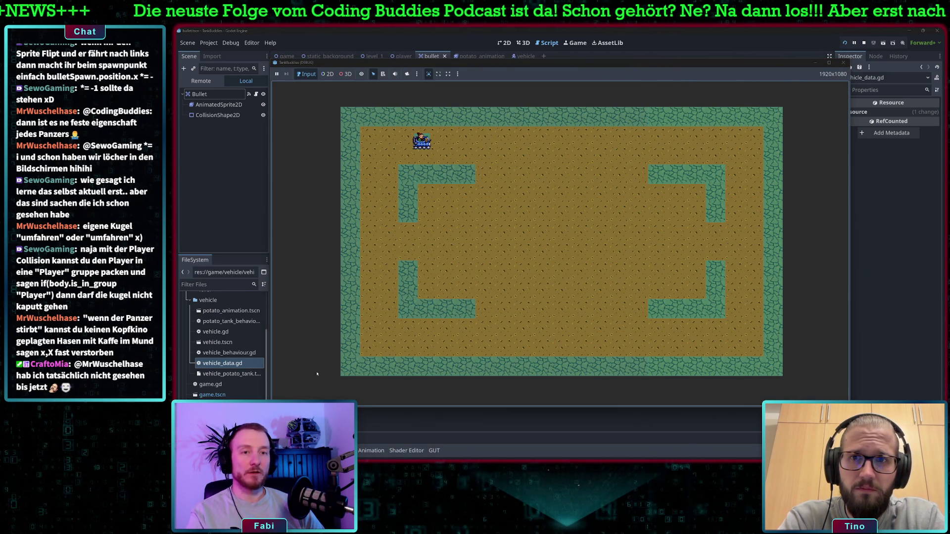
drag(350, 61, 424, 52)
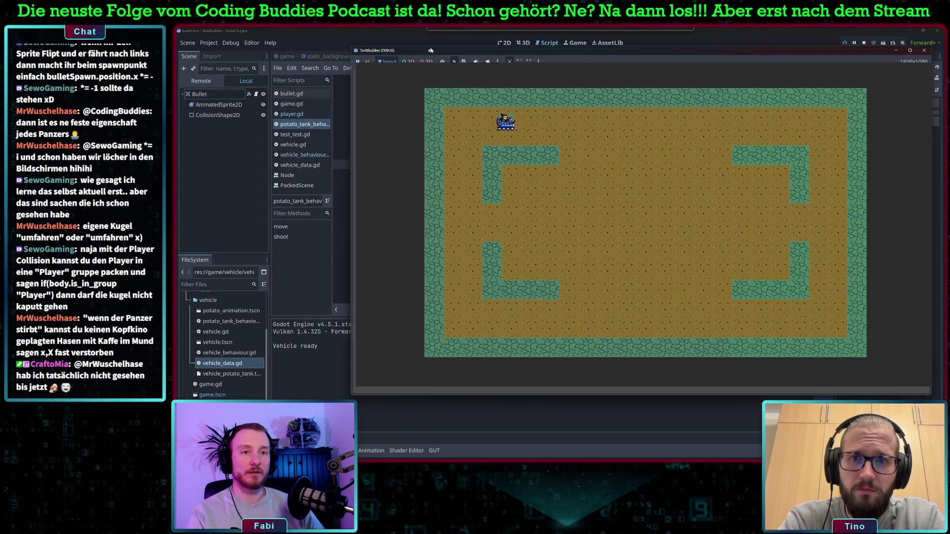
click(521, 118)
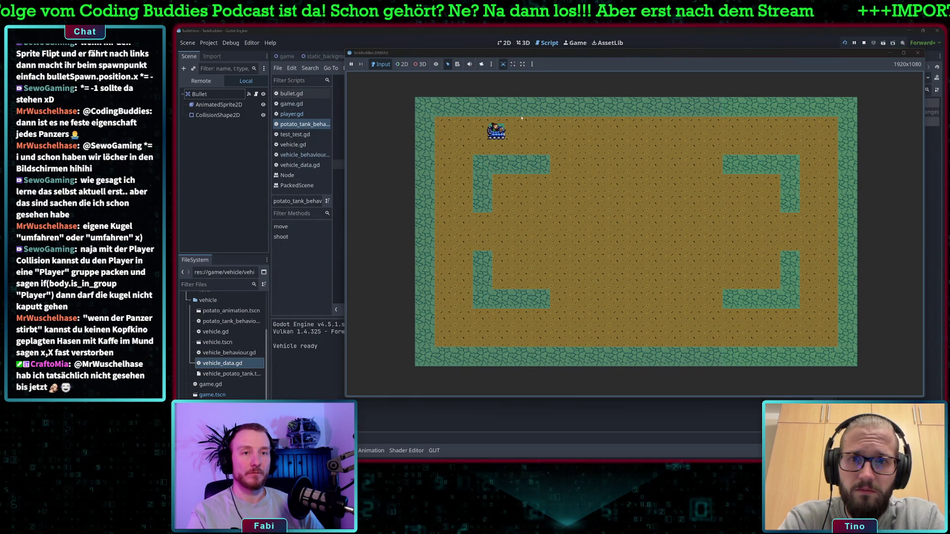
key(space)
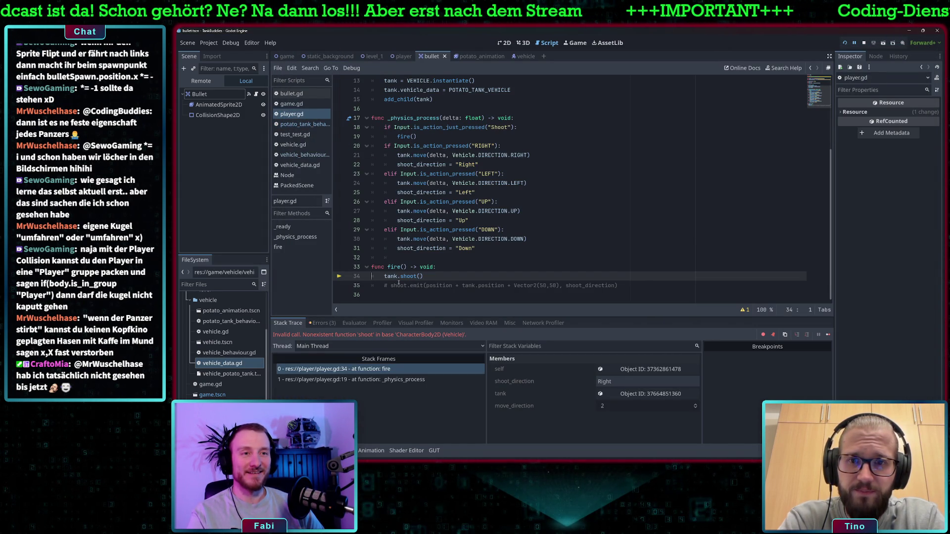
Compare vehicle_behaviour.gd and potato_tank_behaviour.gd, then open vehicle_data.gd and vehicle.tscn
click(305, 154)
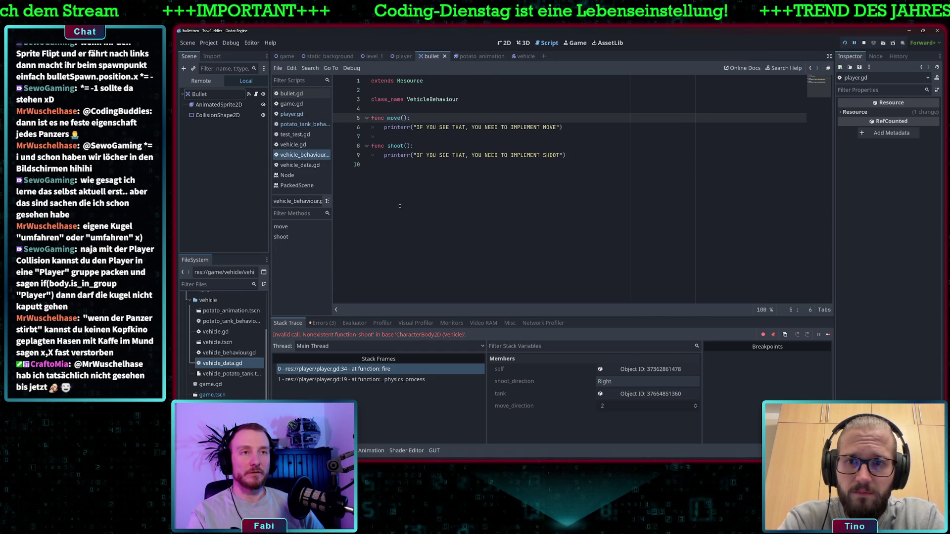
click(395, 146)
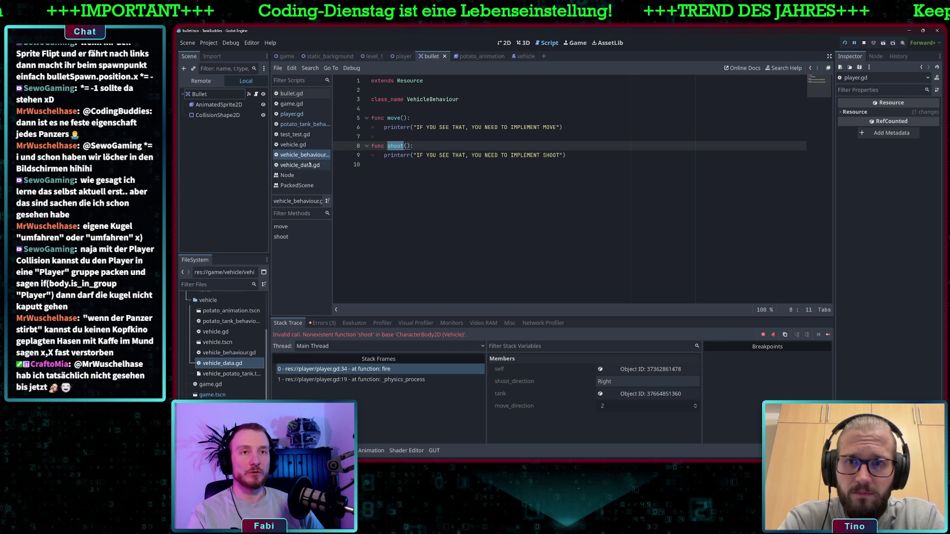
click(300, 126)
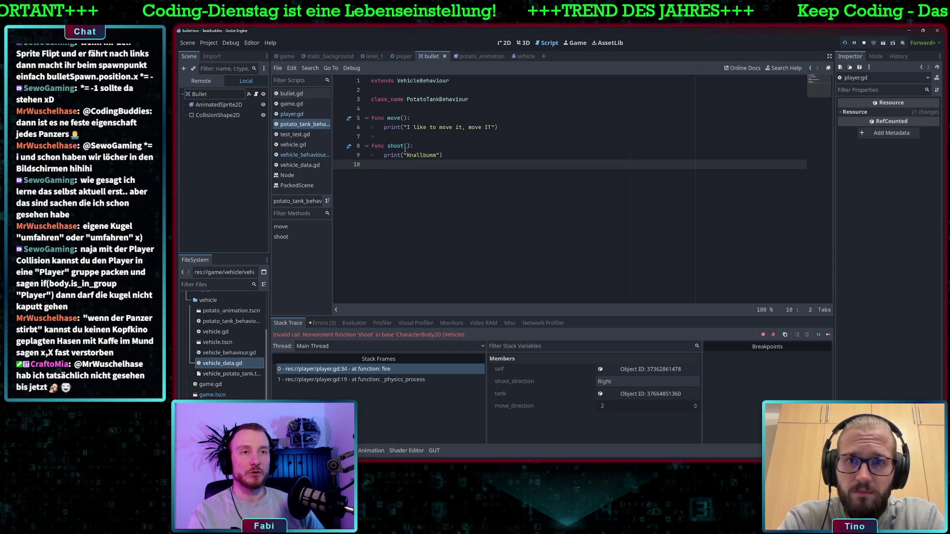
click(302, 154)
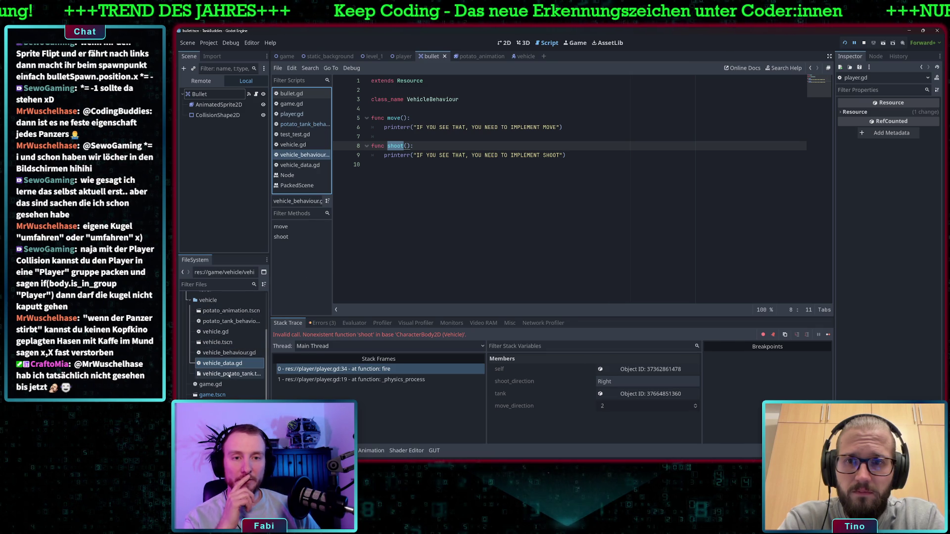
click(225, 374)
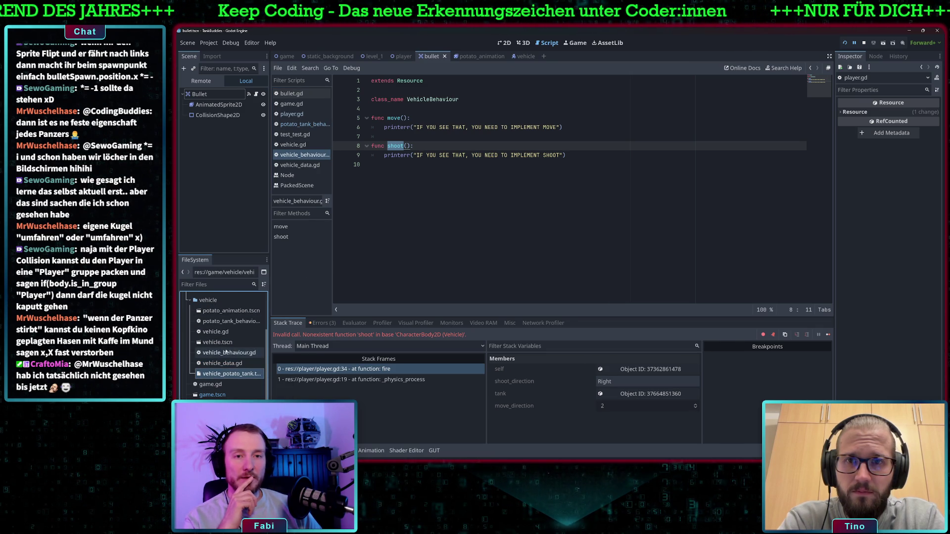
click(225, 364)
double_click(225, 364)
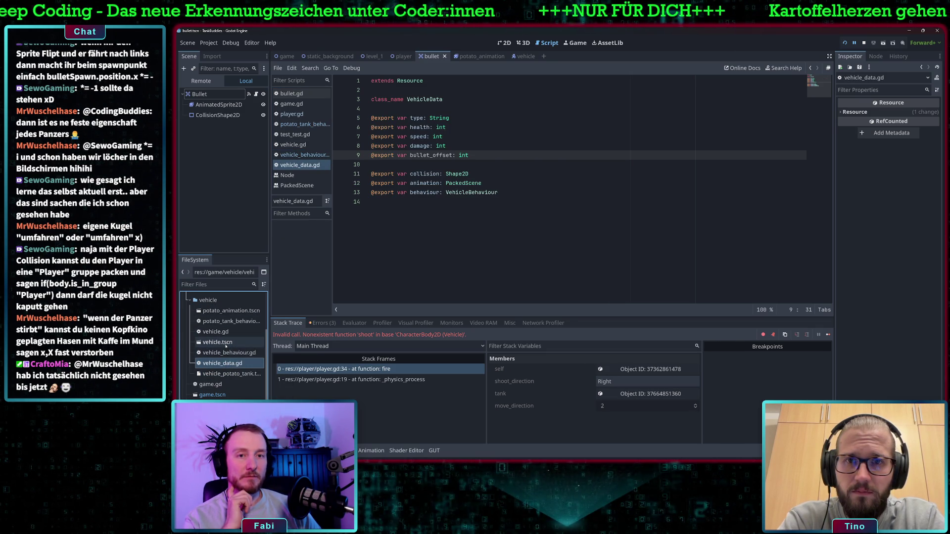
double_click(218, 342)
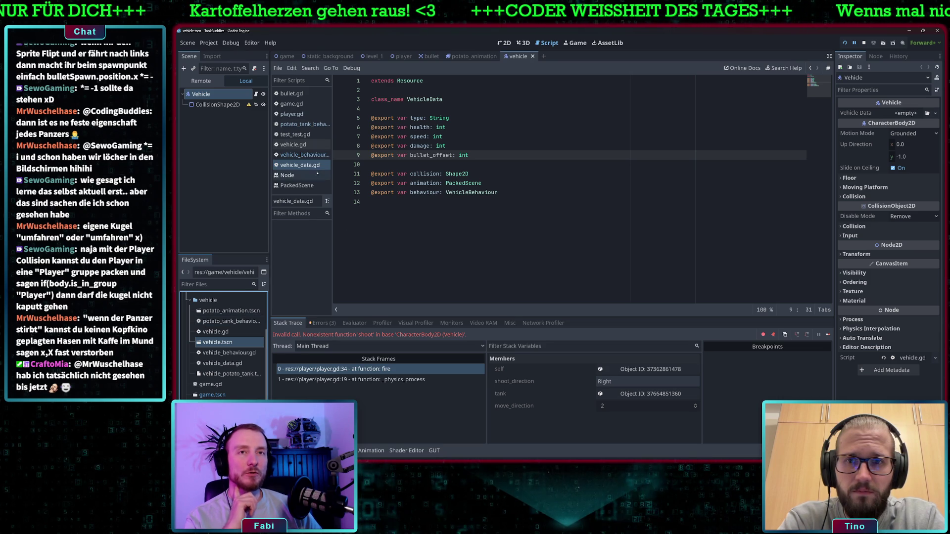
mouse_move(438, 128)
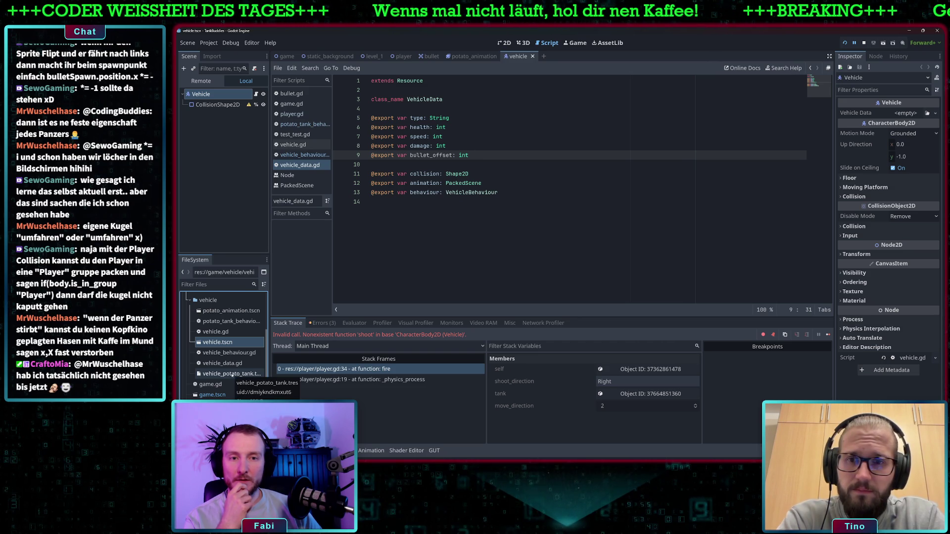
Set vehicle_potato_tank.tres Bullet Offset to 25 and Behaviour to a new PotatoTankBehaviour
click(231, 374)
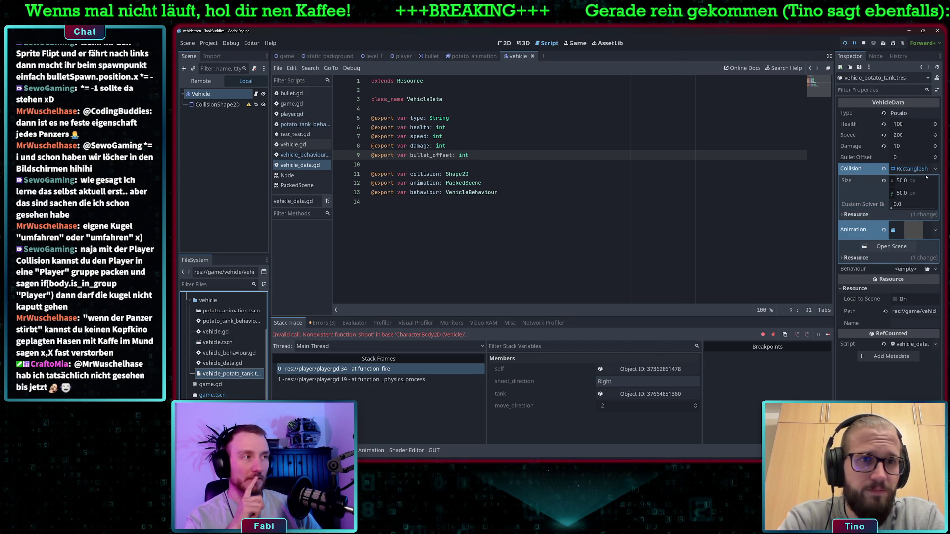
click(907, 158)
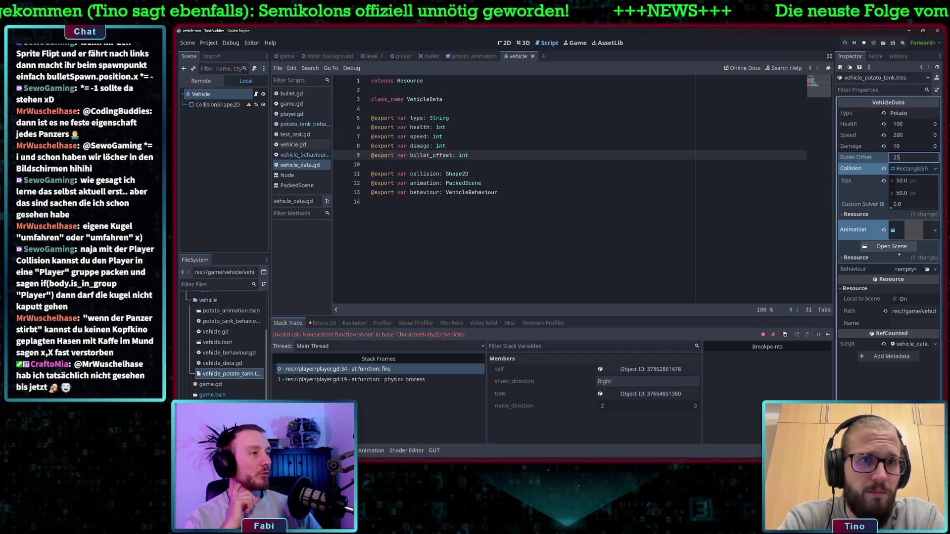
click(915, 270)
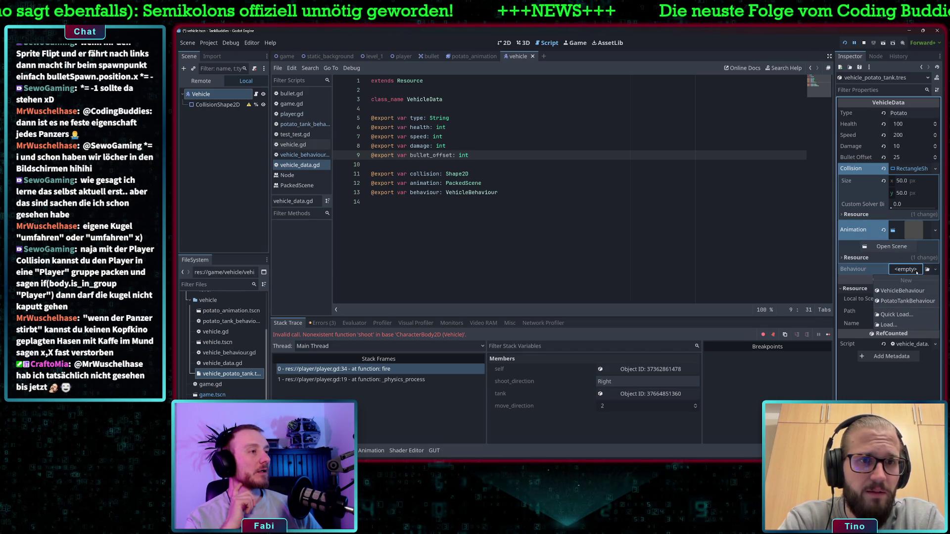
click(902, 301)
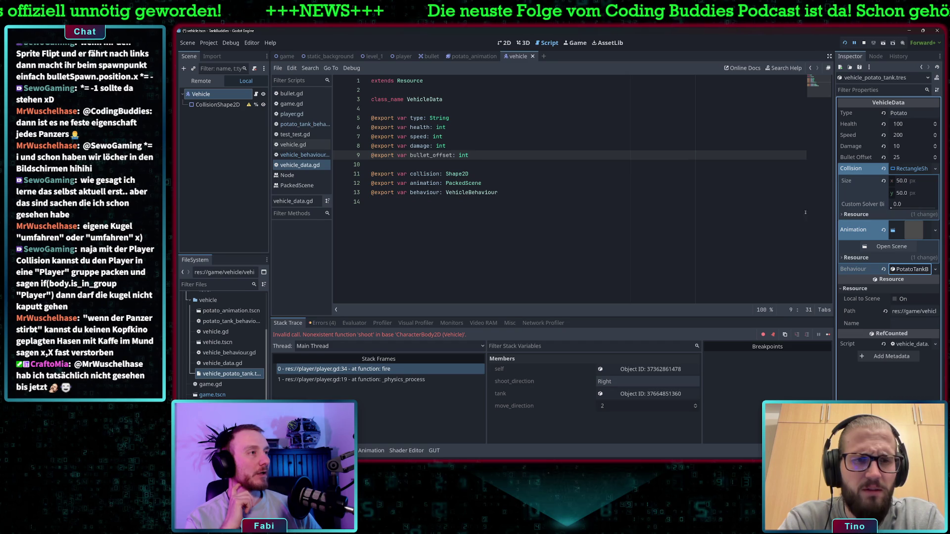
Recheck both behaviour scripts and run the game again with F5
click(679, 200)
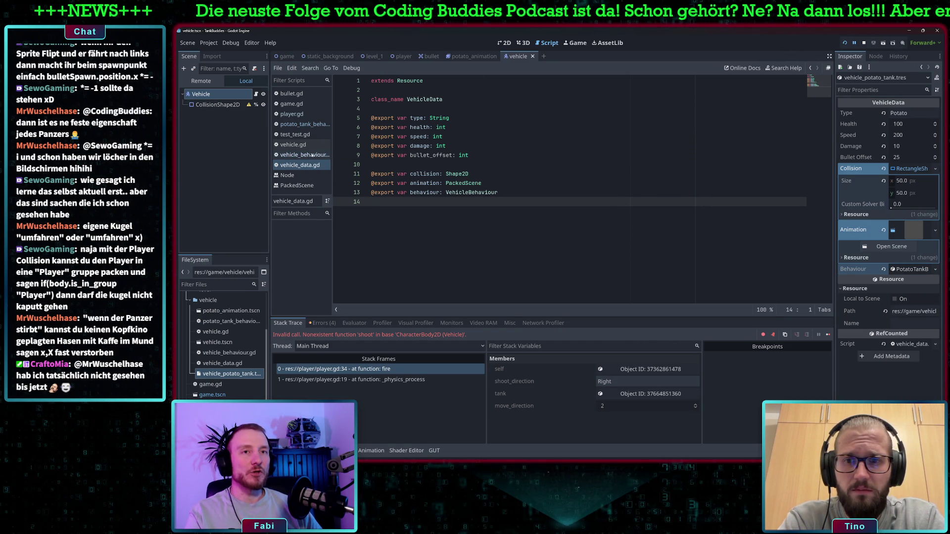
click(301, 124)
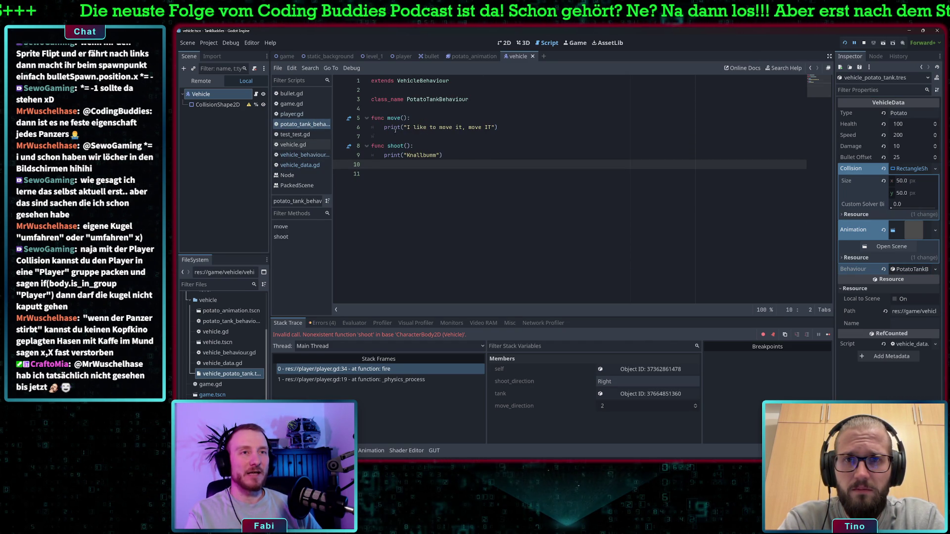
click(303, 155)
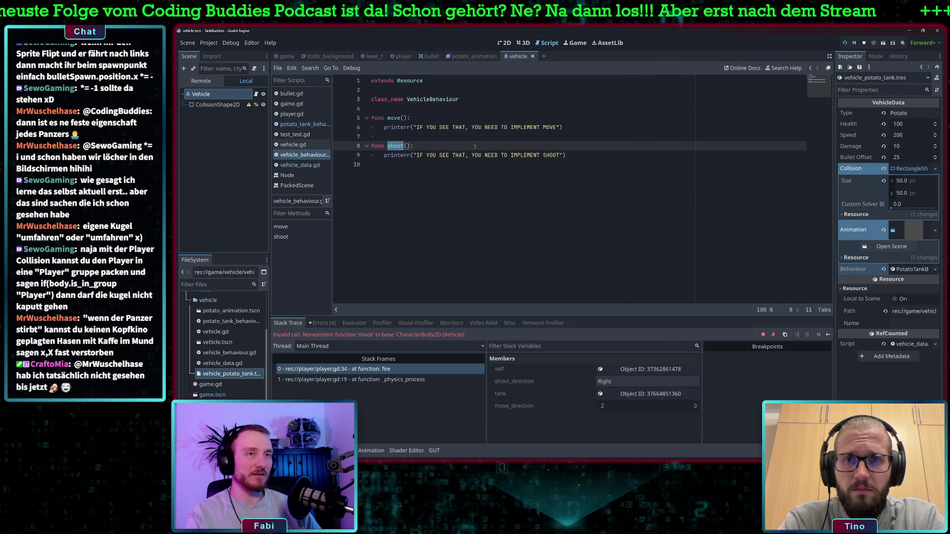
key(F5)
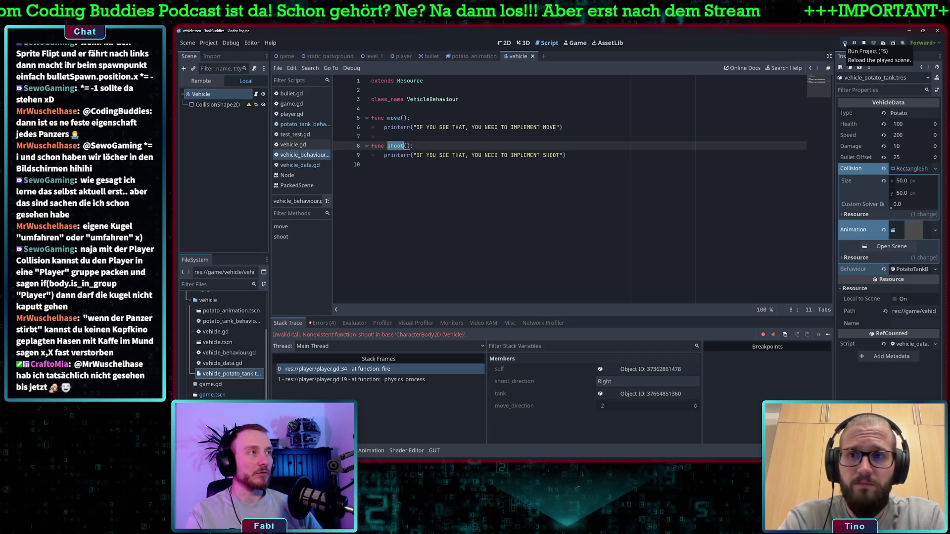
Run the game, drive right and fire, and read the error about the nonexistent 'shoot' function
key(Right)
key(space)
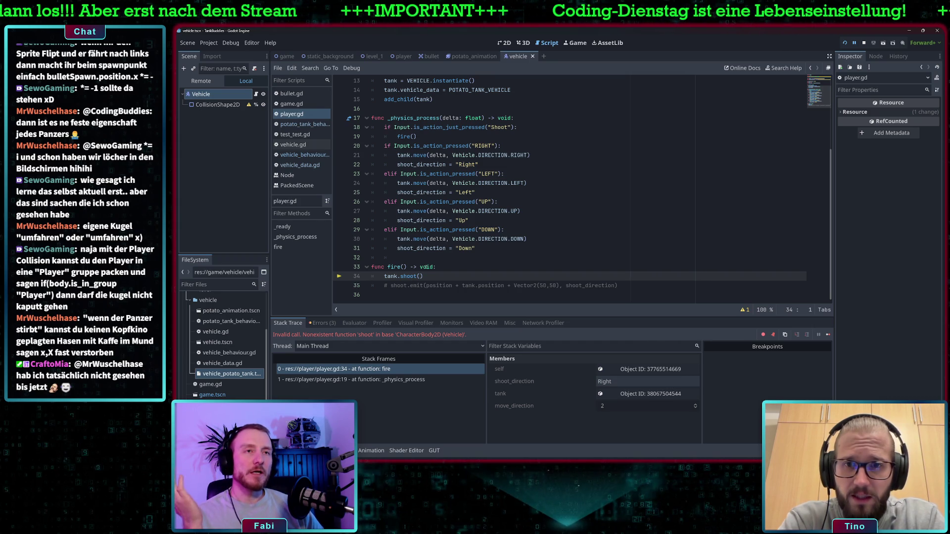
scroll(437, 112, up, 1)
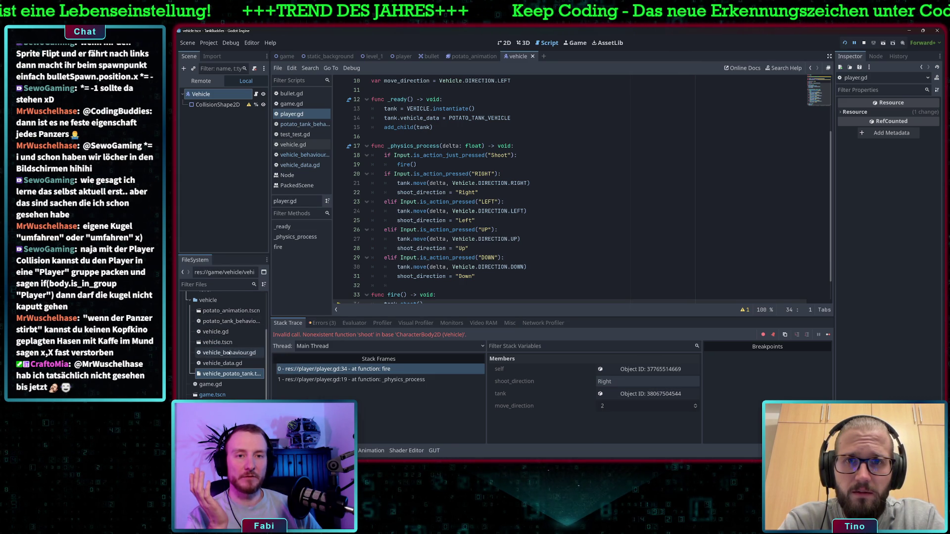
Inspect vehicle_behaviour.gd and the potato tank's vehicle data resource, then bring up player.gd
double_click(229, 353)
click(398, 212)
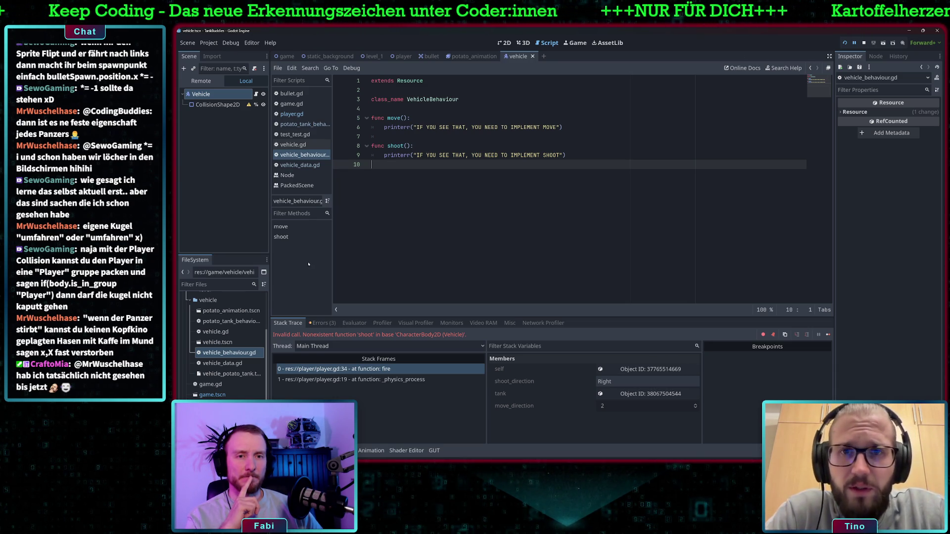
click(229, 375)
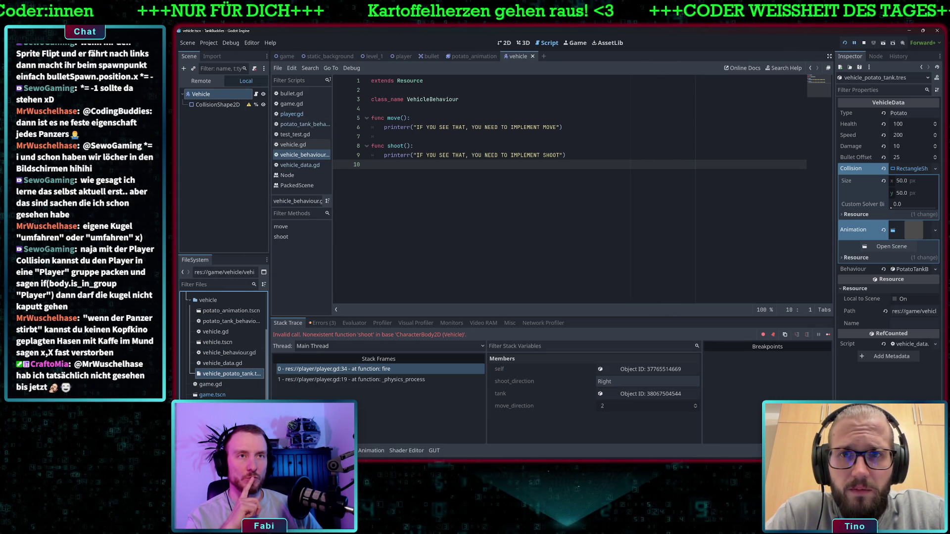
click(301, 114)
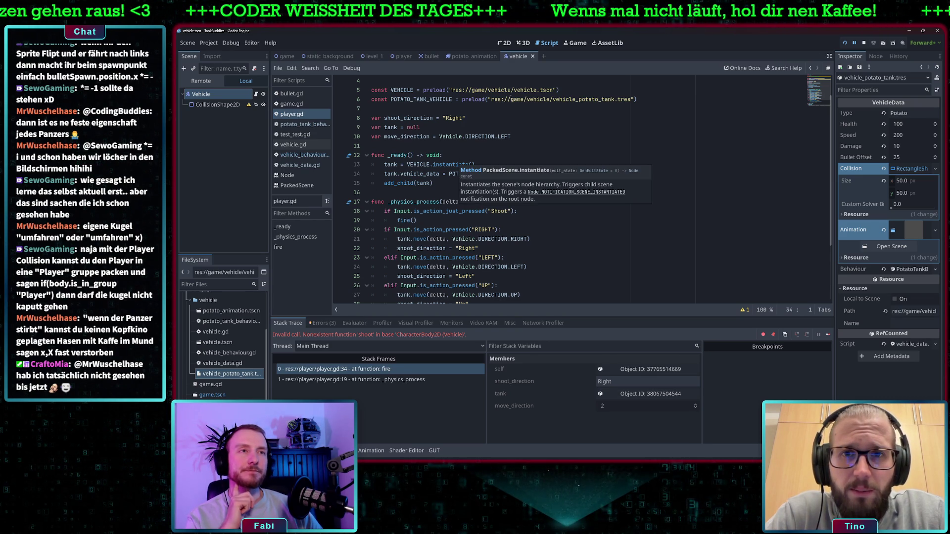
Review how player.gd creates the tank and assigns its POTATO_TANK_VEHICLE data
scroll(489, 106, up, 2)
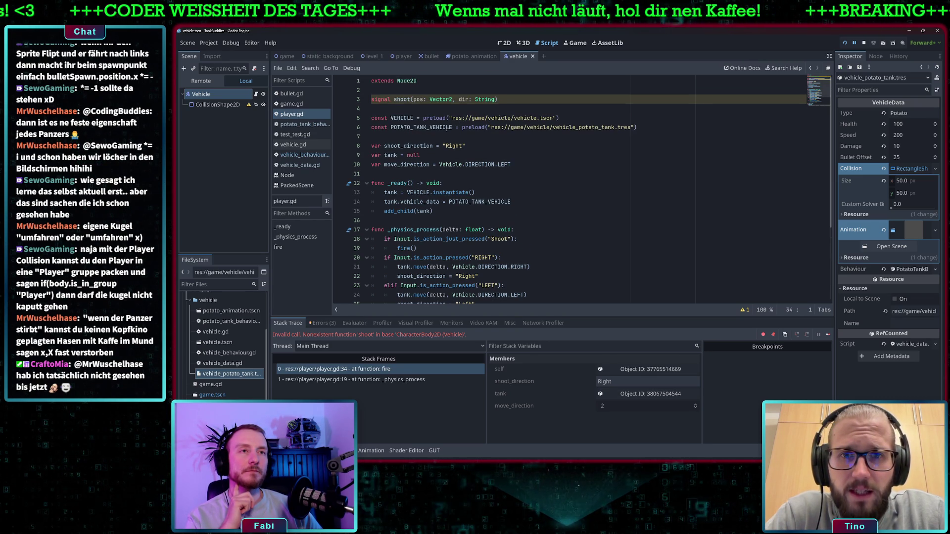
click(391, 155)
scroll(414, 158, down, 1)
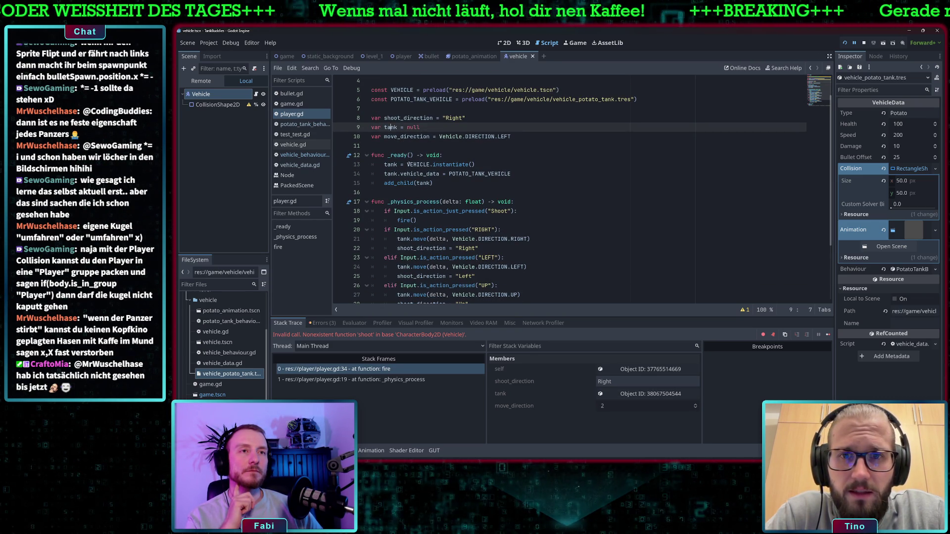
click(391, 164)
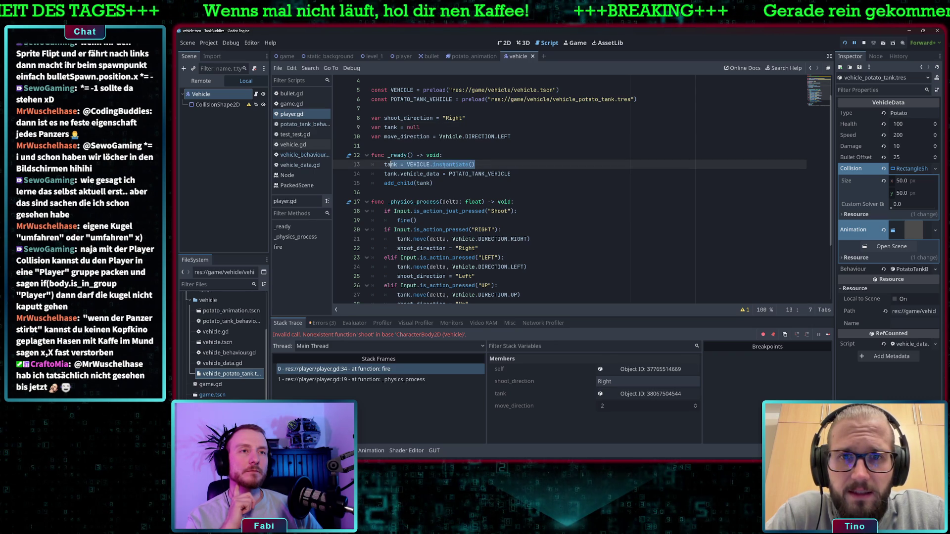
drag(465, 173, 512, 175)
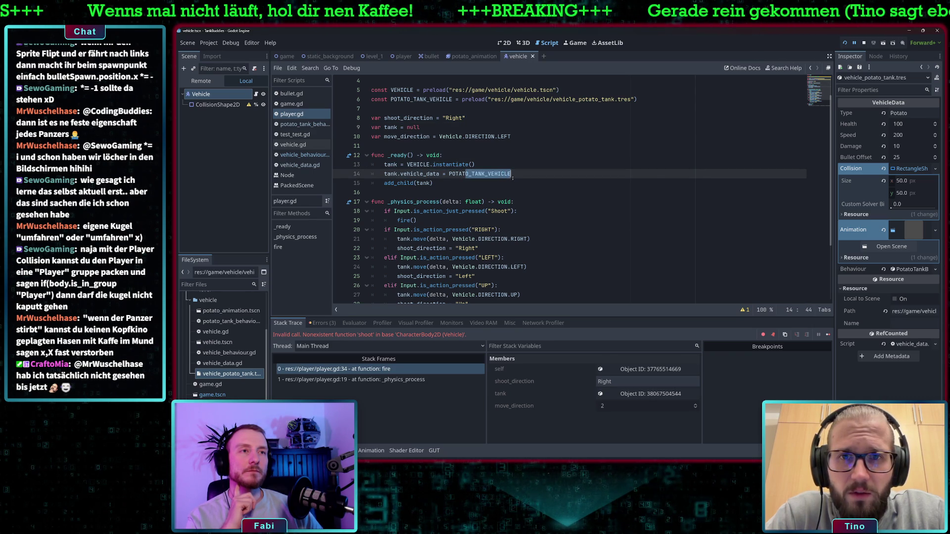
click(434, 184)
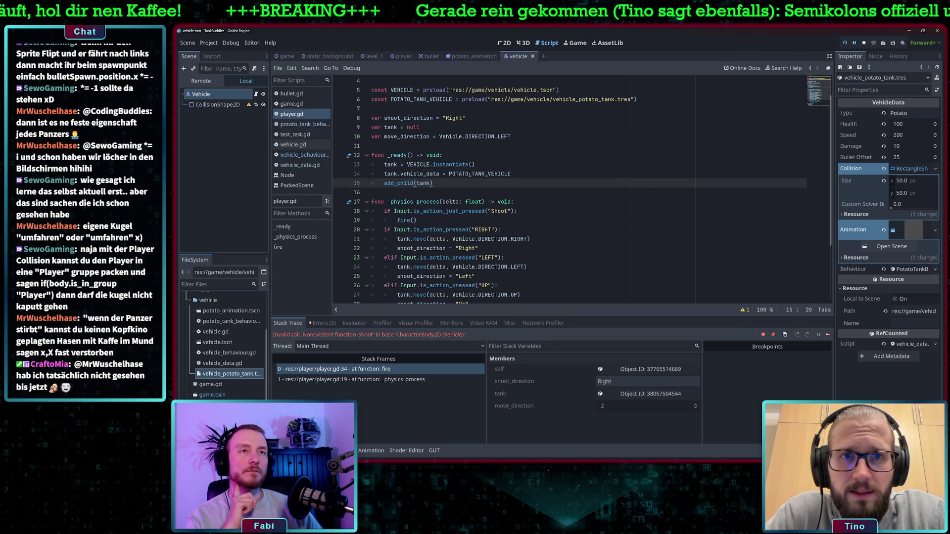
mouse_move(469, 174)
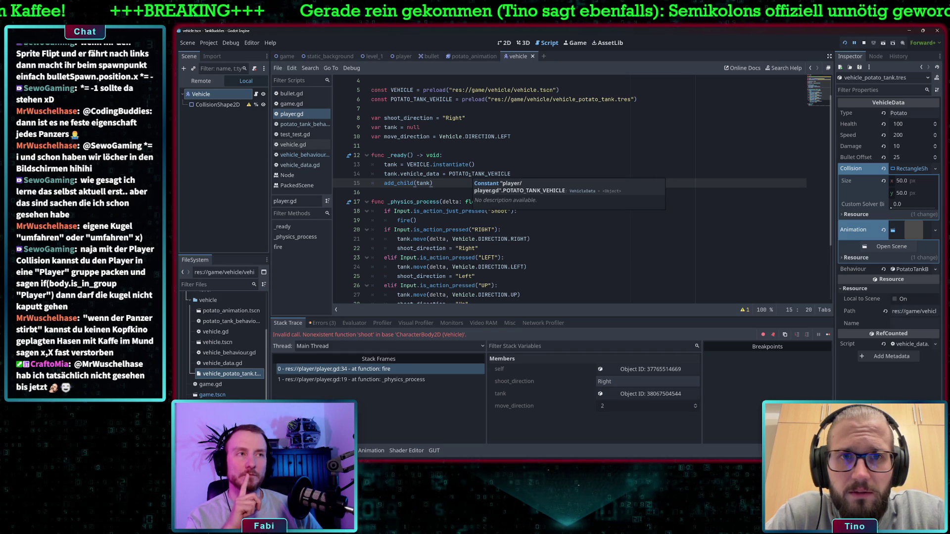
mouse_move(616, 101)
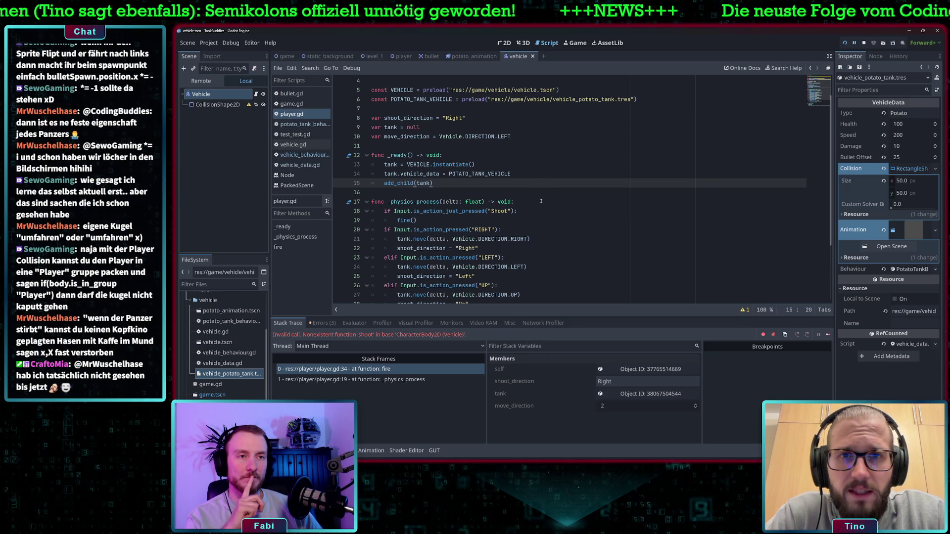
scroll(541, 202, down, 1)
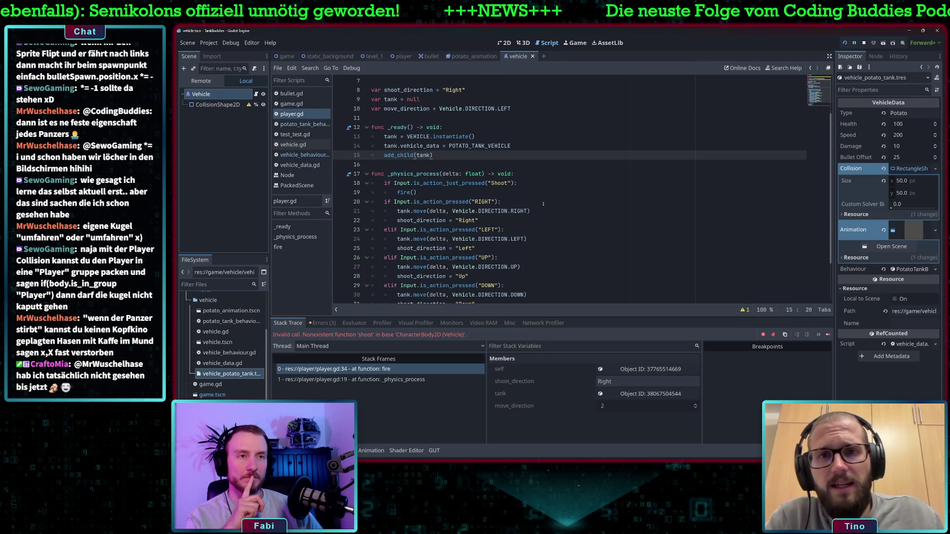
click(495, 145)
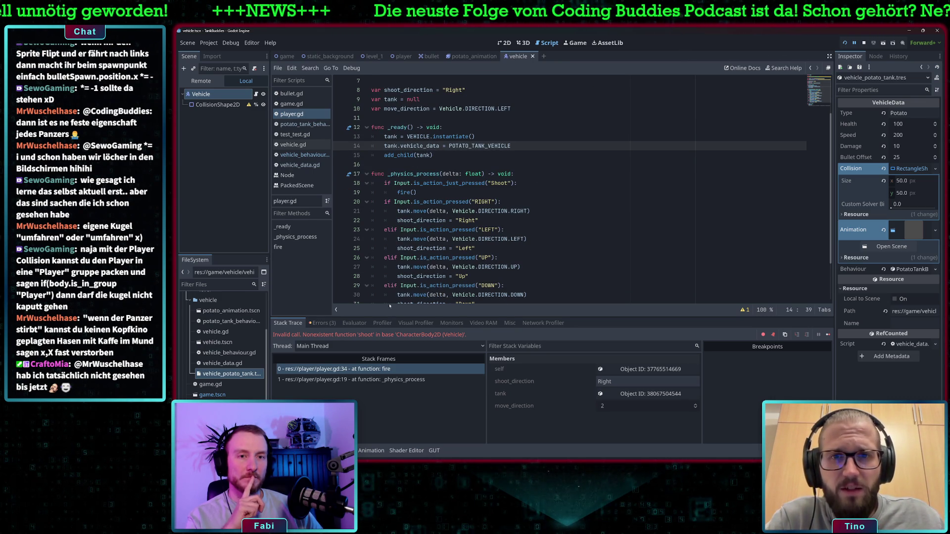
scroll(503, 192, up, 2)
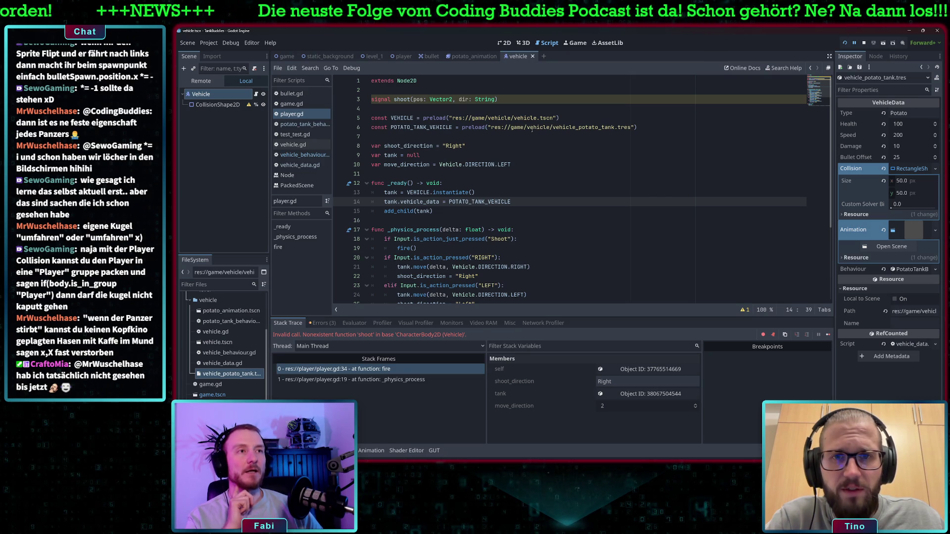
Replace the POTATO_TANK_VEHICLE preload path with "res://game/vehicle/vehicle_potato_tank.tres" dragged from FileSystem
drag(396, 127, 455, 129)
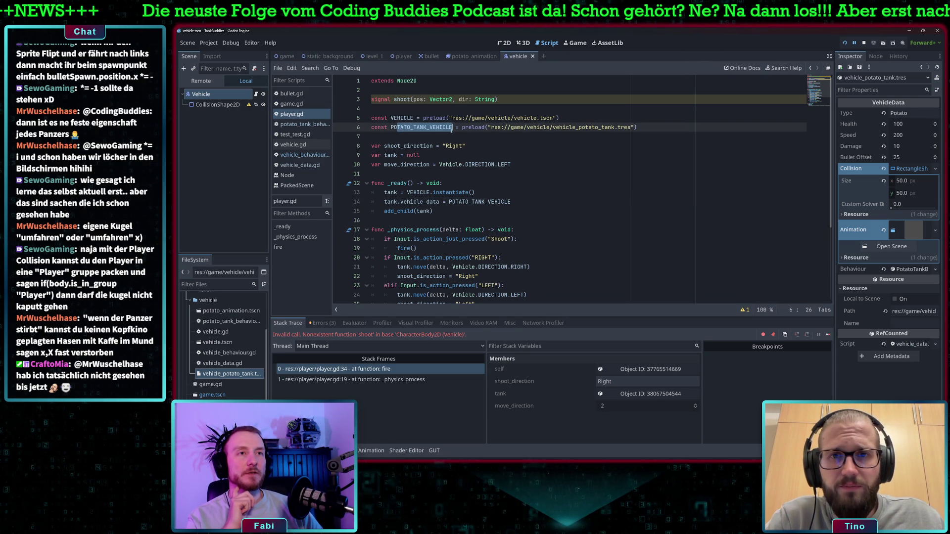
click(440, 127)
drag(395, 127, 619, 128)
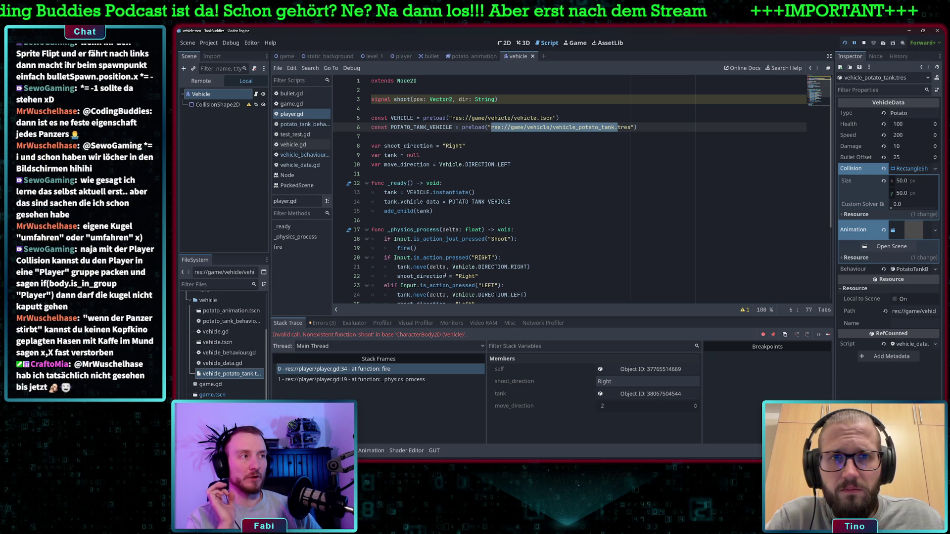
click(240, 375)
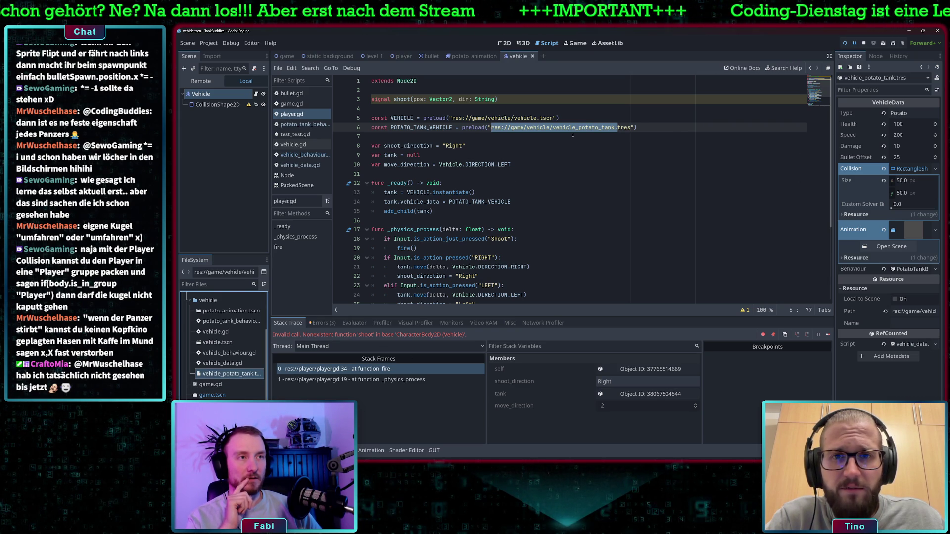
drag(233, 375, 495, 127)
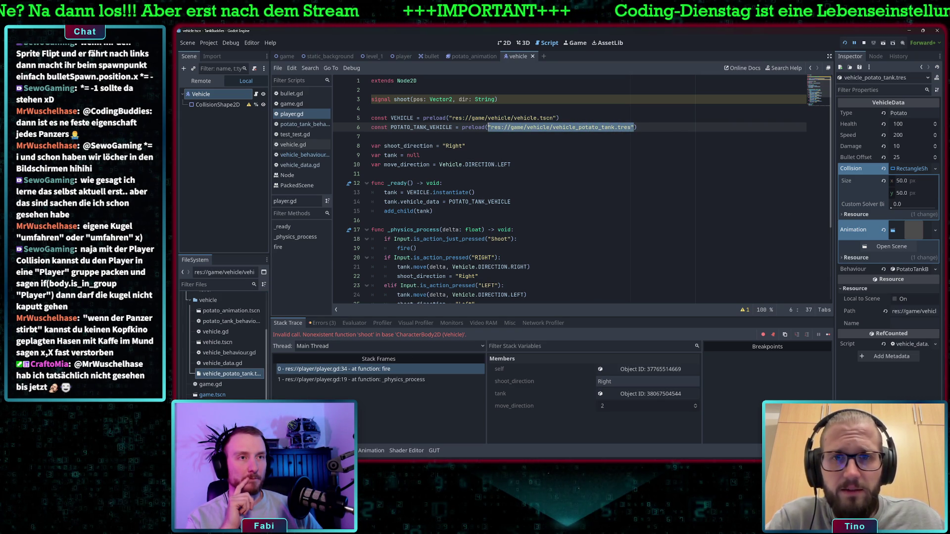
key(Delete)
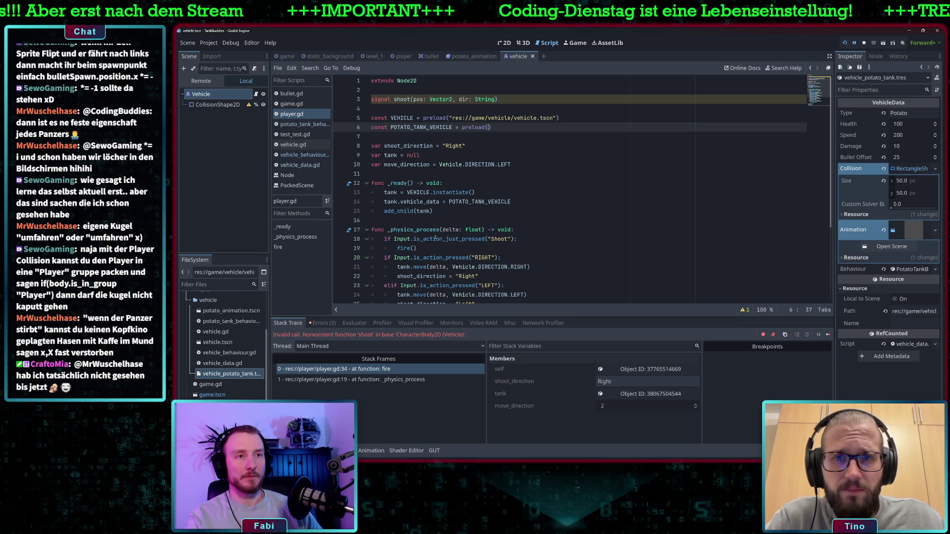
mouse_move(231, 374)
mouse_down()
mouse_move(405, 188)
mouse_move(484, 124)
mouse_up()
key(ctrl+z)
mouse_move(232, 374)
mouse_down()
mouse_move(485, 110)
mouse_move(488, 118)
mouse_up()
click(517, 155)
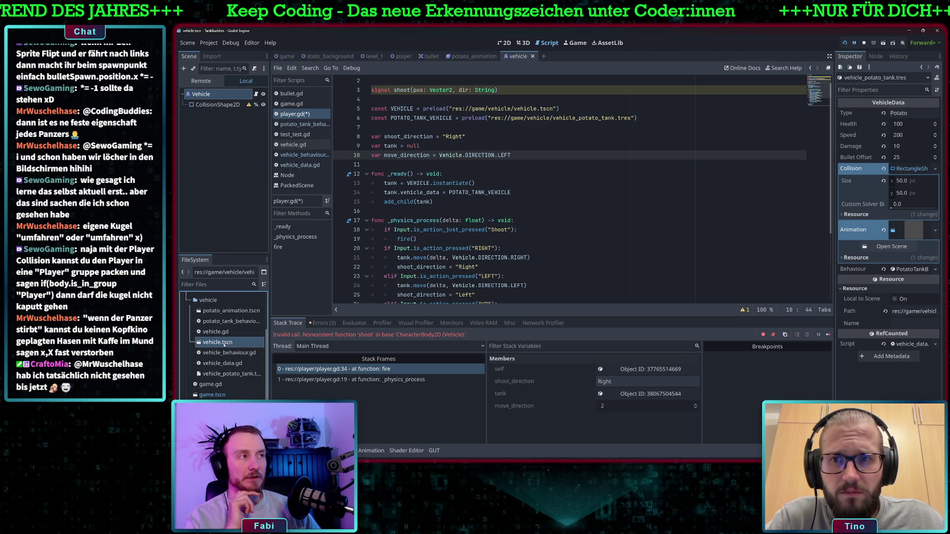
Open vehicle.gd and read through its move() function and _spawn() setup
double_click(215, 332)
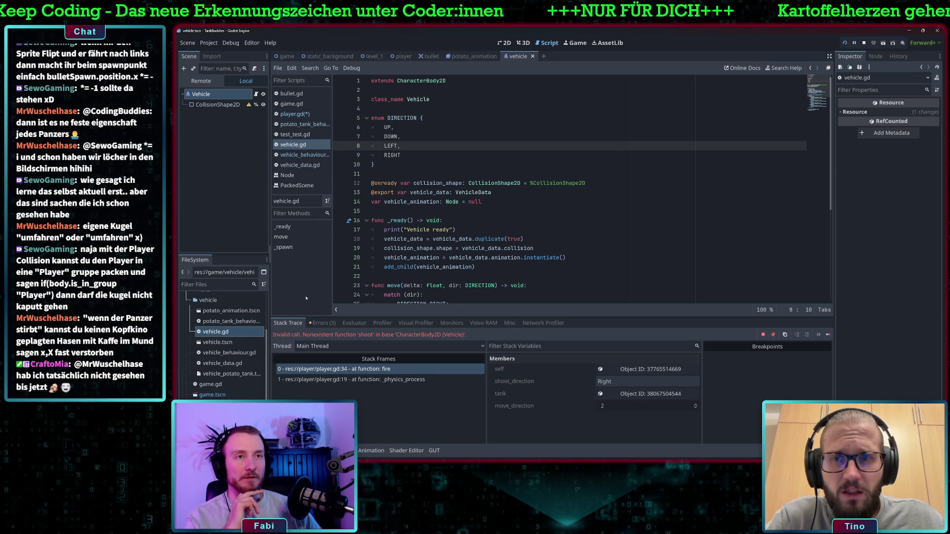
scroll(456, 159, down, 1)
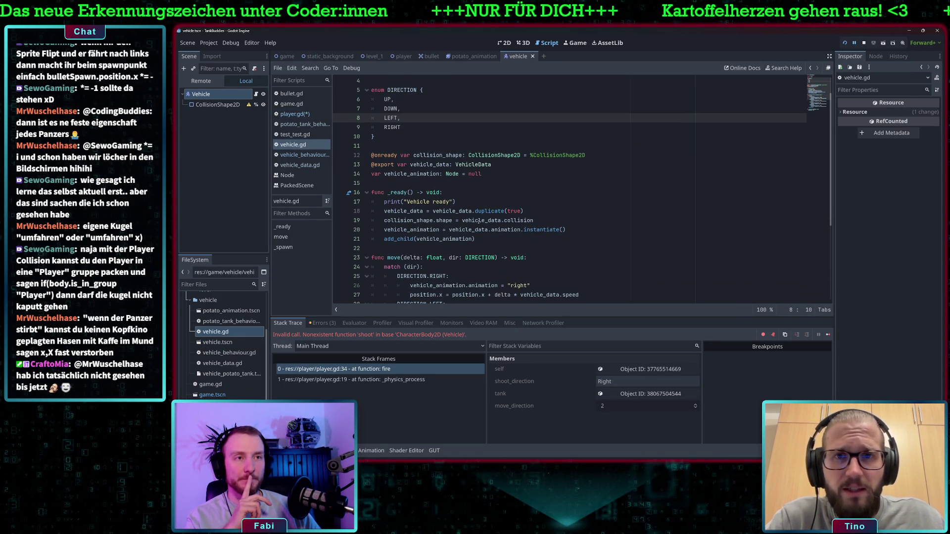
scroll(505, 168, up, 1)
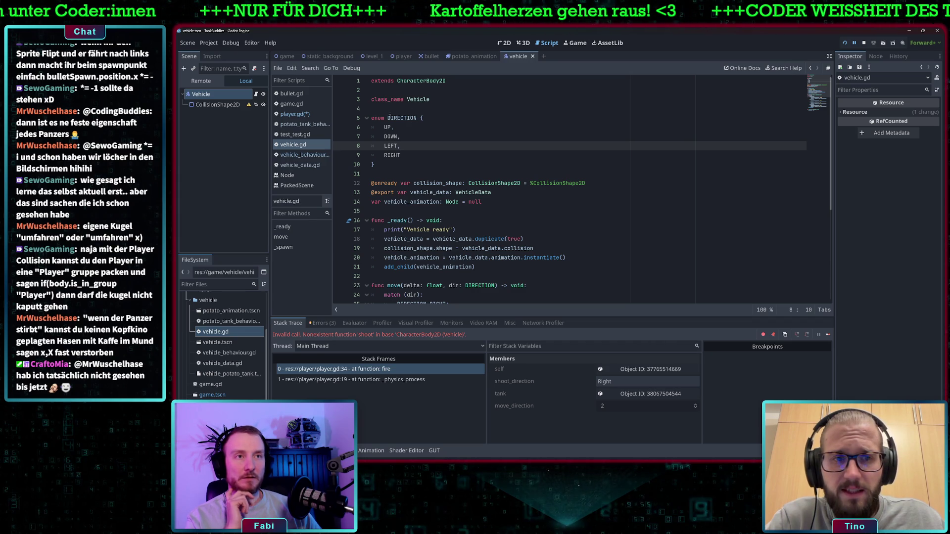
scroll(434, 172, down, 1)
scroll(448, 166, down, 2)
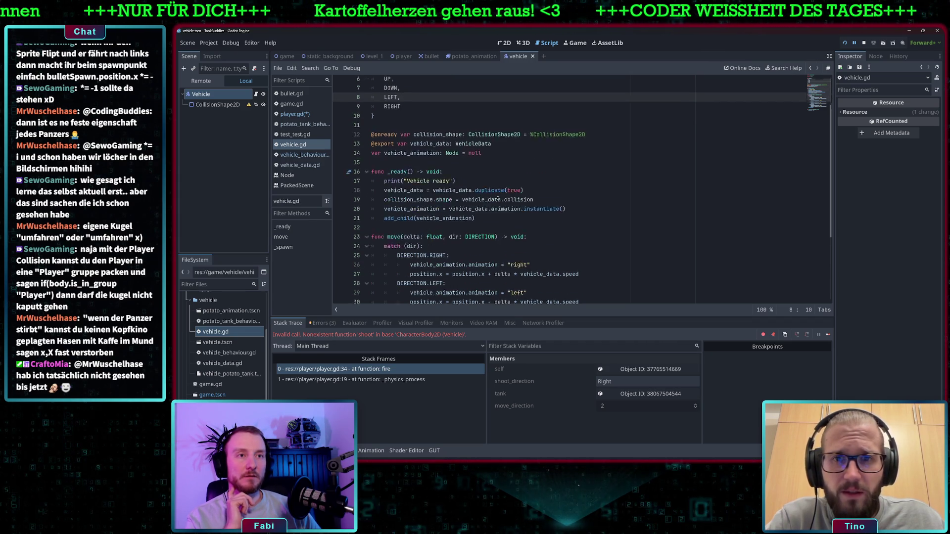
scroll(499, 196, down, 3)
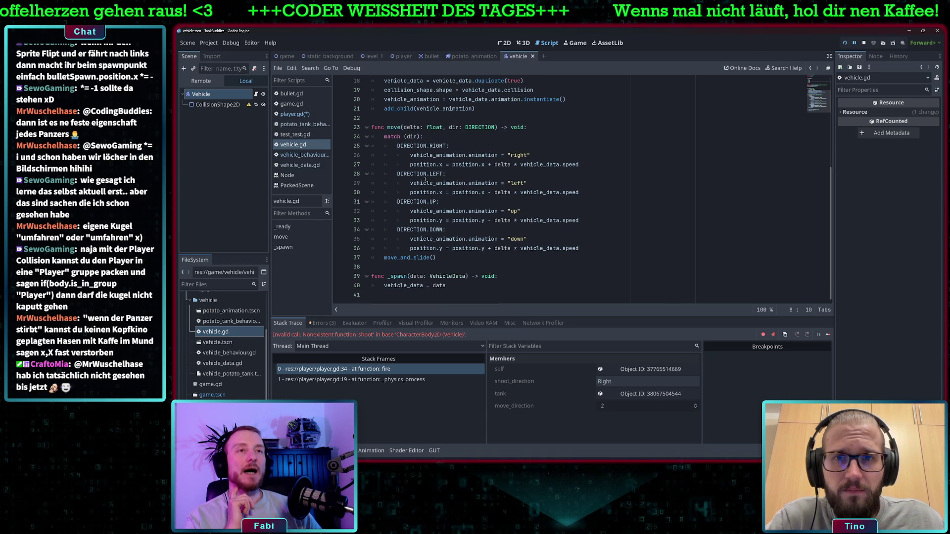
click(401, 127)
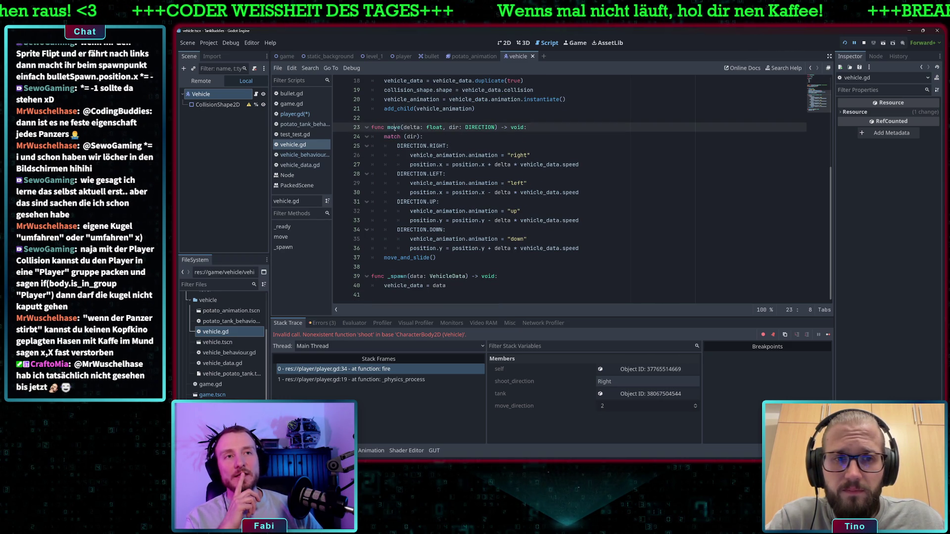
scroll(493, 184, up, 2)
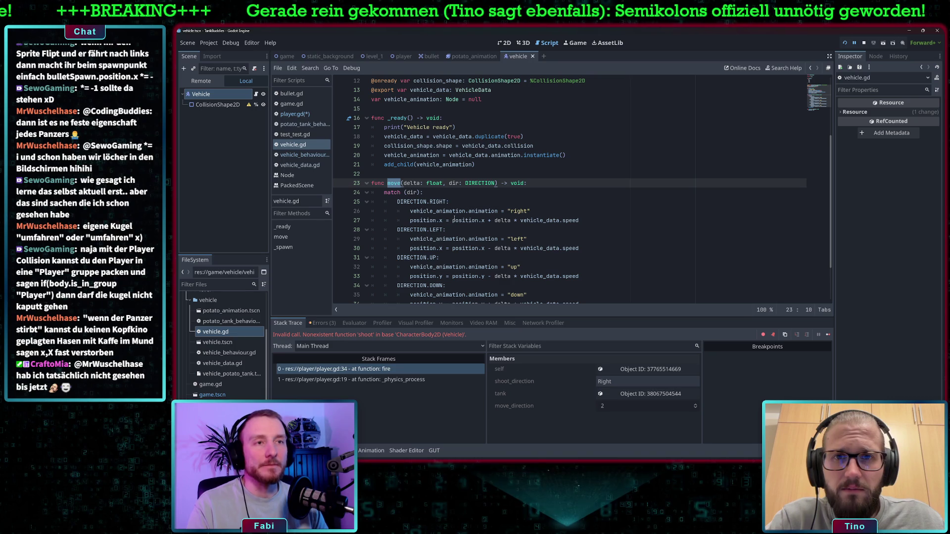
scroll(446, 216, down, 2)
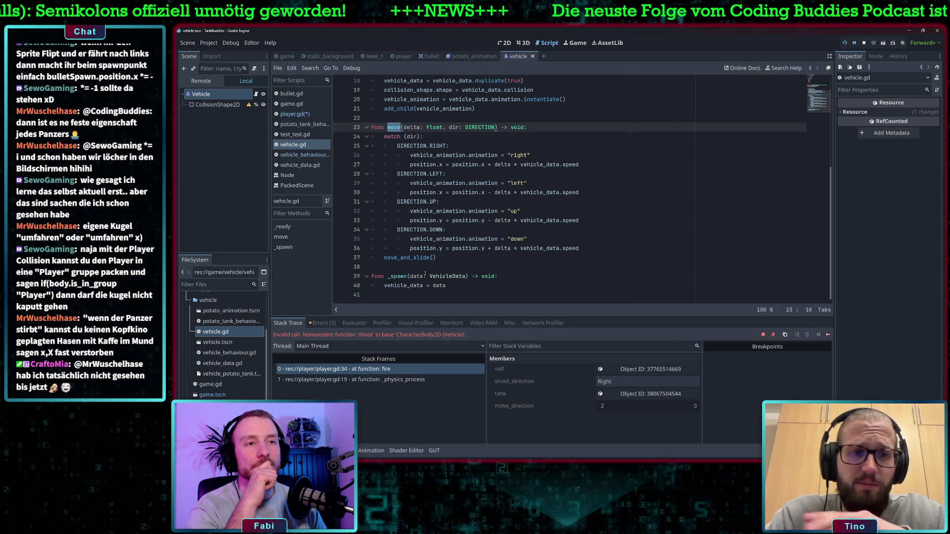
scroll(463, 276, up, 1)
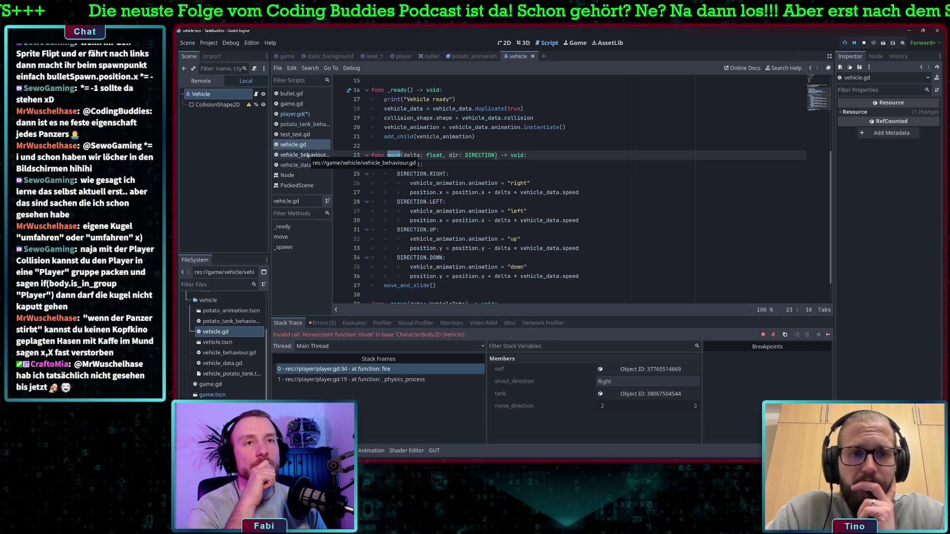
Glance at vehicle_behaviour.gd, then return to vehicle.gd's move_and_slide call
click(307, 155)
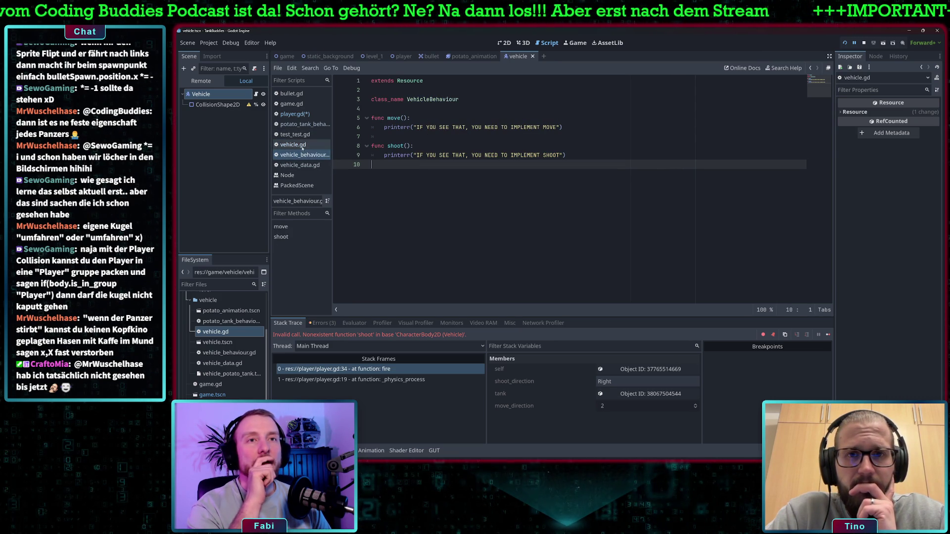
click(293, 144)
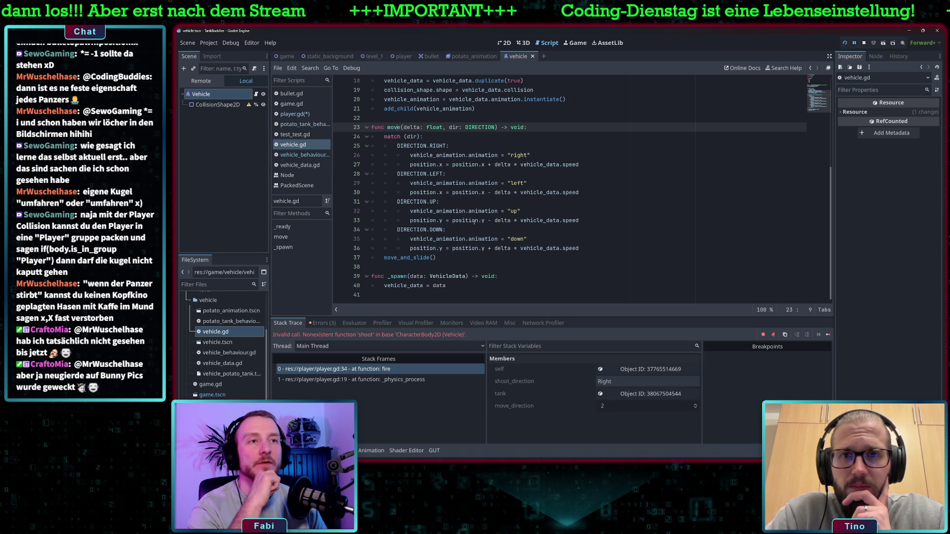
click(413, 258)
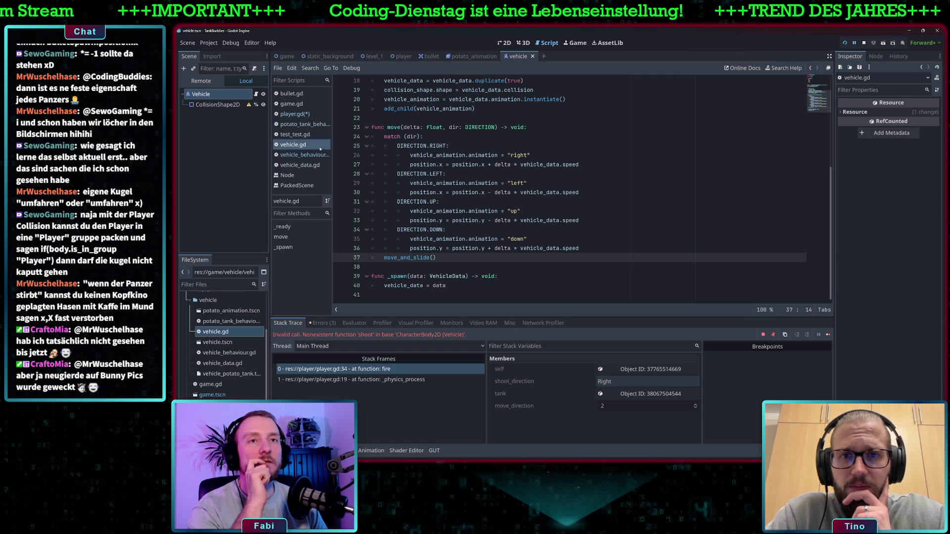
click(299, 114)
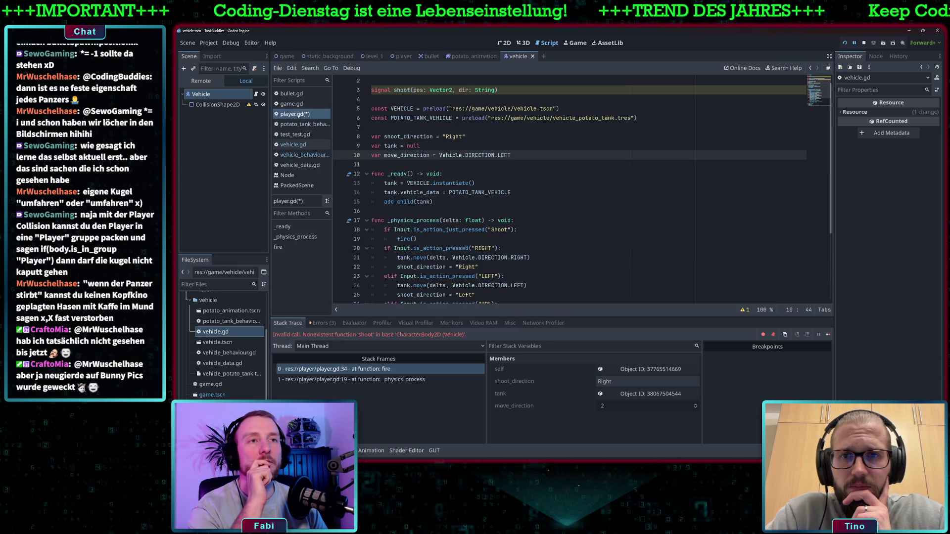
scroll(485, 181, down, 1)
scroll(417, 195, down, 1)
drag(394, 192, 502, 193)
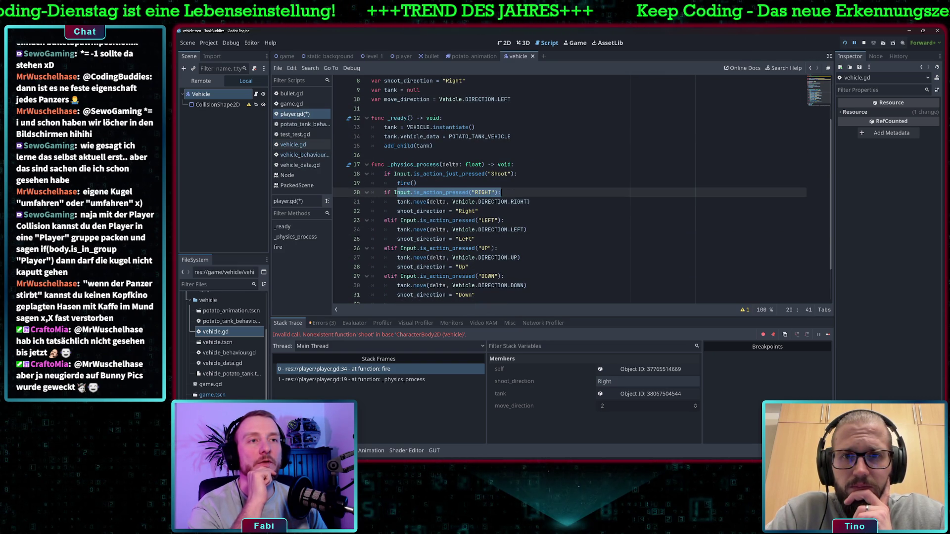
click(414, 202)
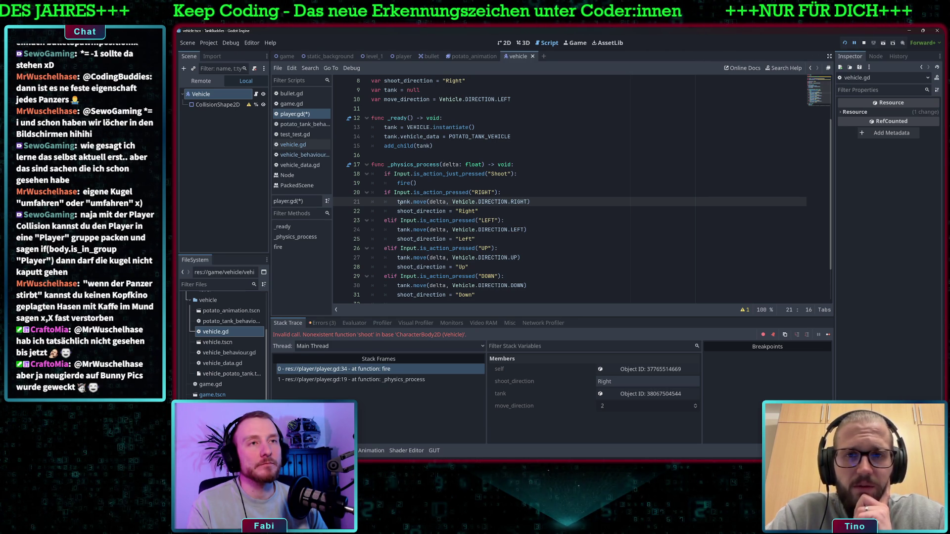
scroll(400, 202, up, 1)
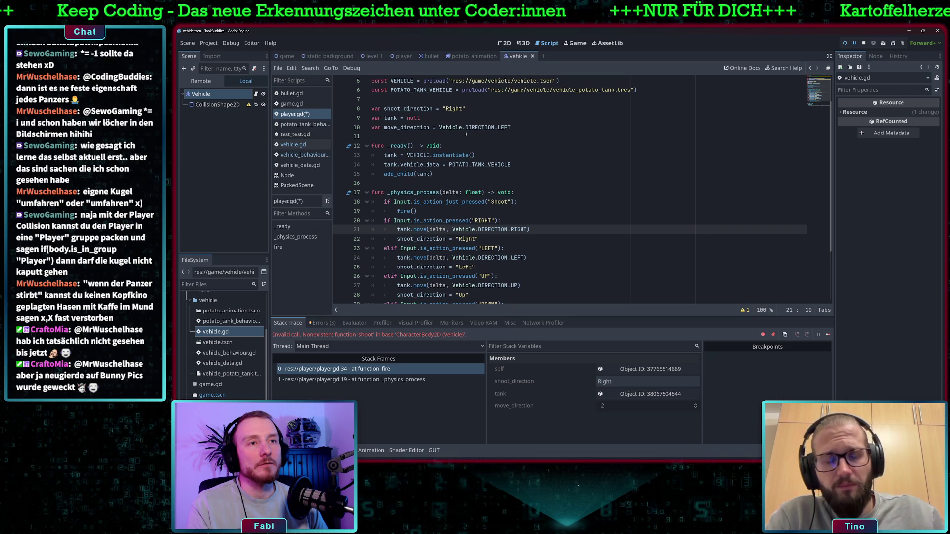
drag(407, 155, 462, 155)
scroll(453, 193, down, 2)
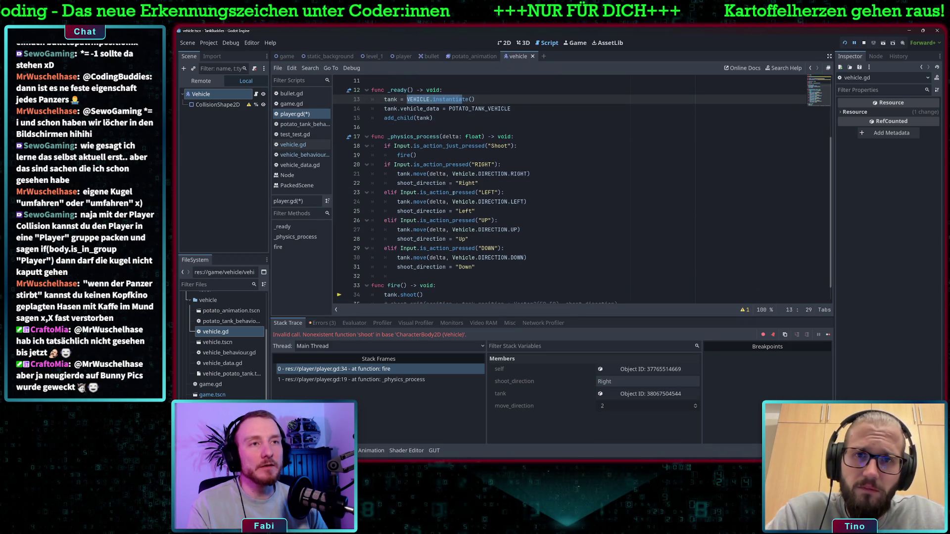
click(296, 145)
scroll(444, 158, up, 3)
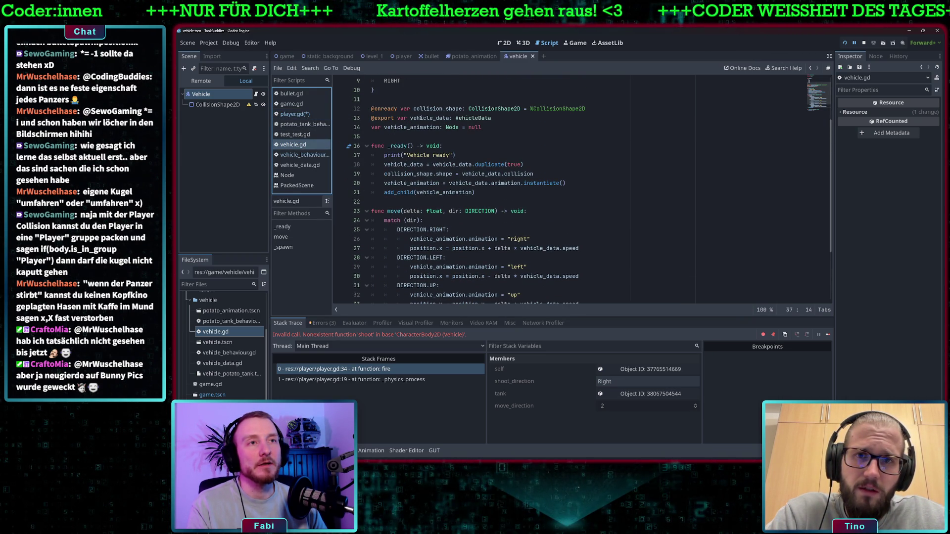
drag(411, 117, 492, 118)
click(492, 118)
scroll(471, 137, down, 3)
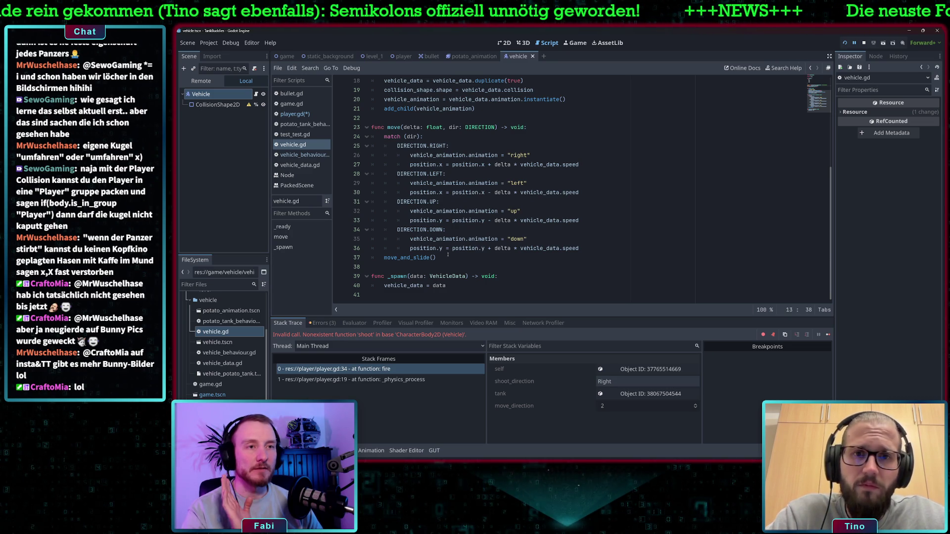
Delete the move() function from vehicle_behaviour.gd
click(300, 155)
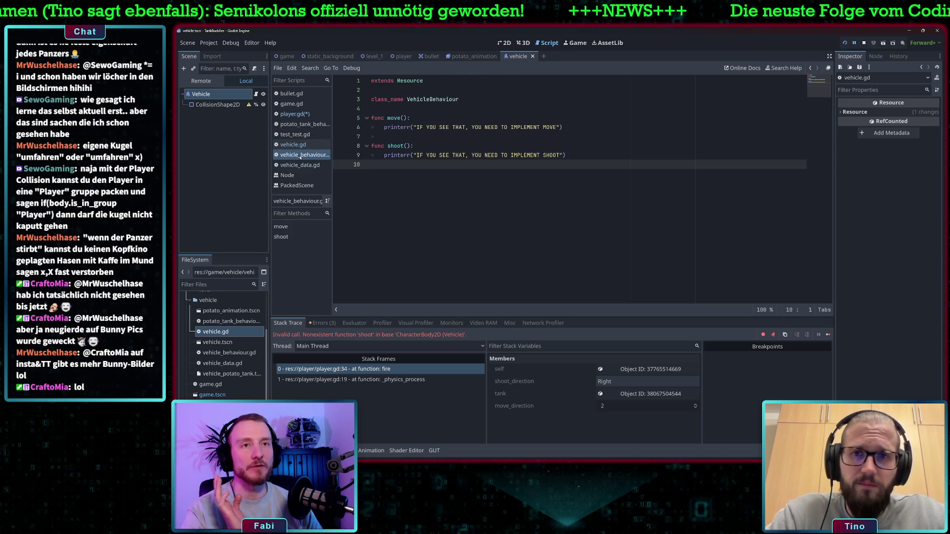
drag(563, 127, 371, 118)
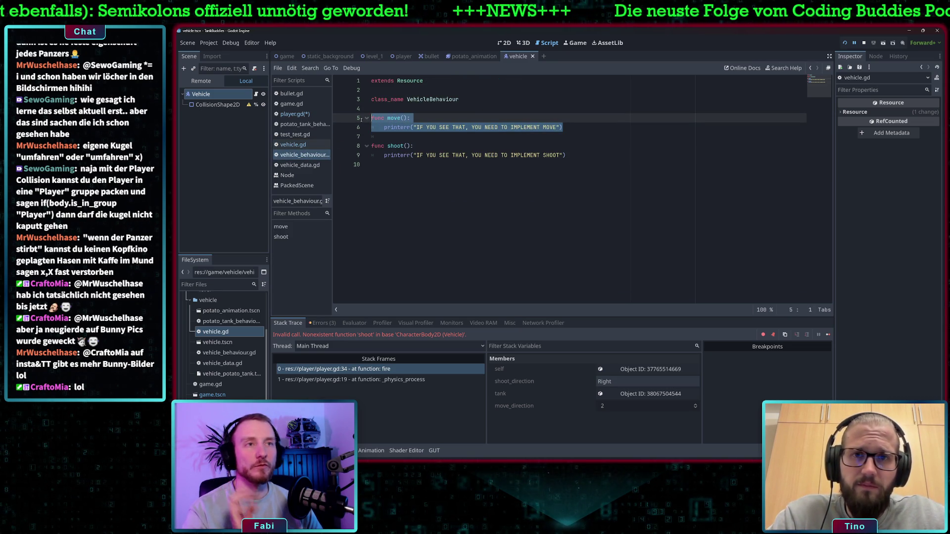
key(BackSpace)
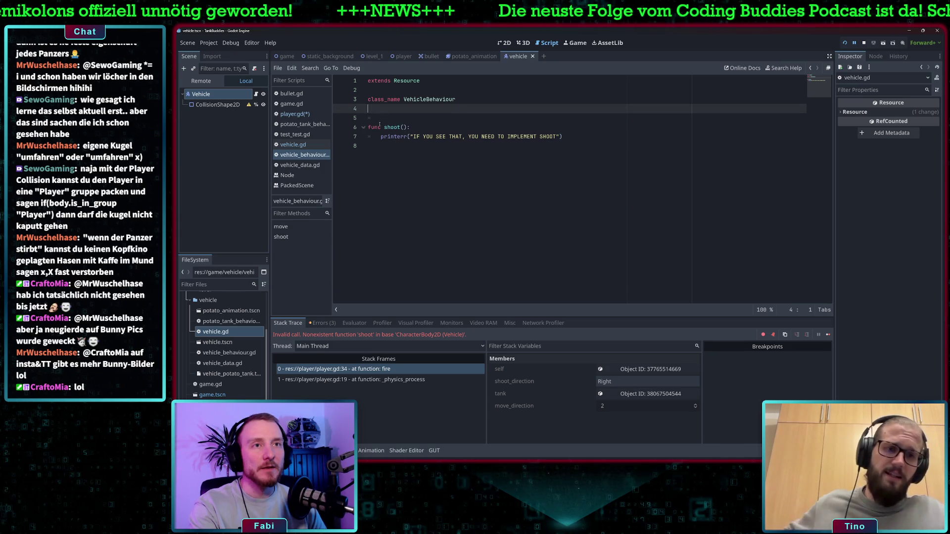
key(BackSpace)
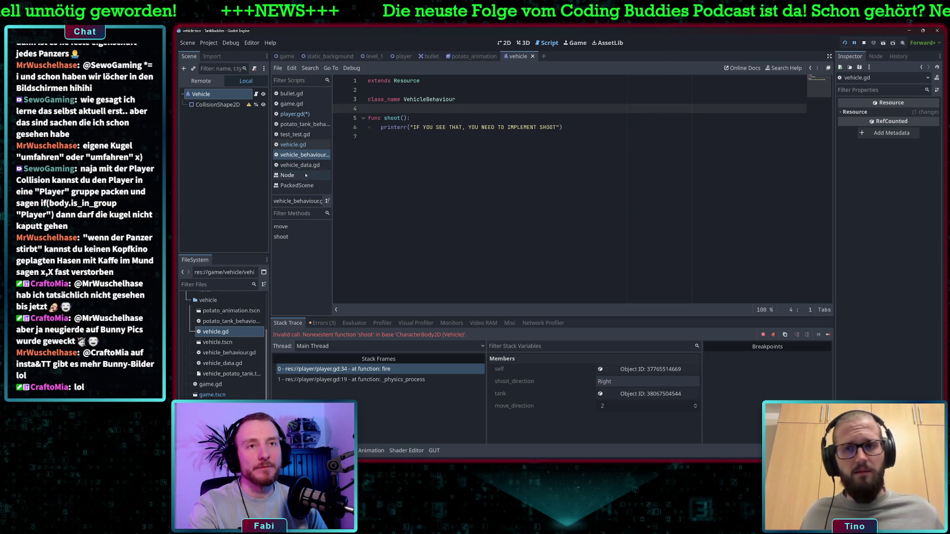
Delete move() from potato_tank_behaviour.gd, keeping only shoot(), and save the scripts
click(298, 126)
drag(498, 127, 350, 122)
key(Delete)
key(Delete)
key(Delete)
key(shift+Down)
key(shift+Down)
key(shift+Down)
click(363, 168)
key(ctrl+s)
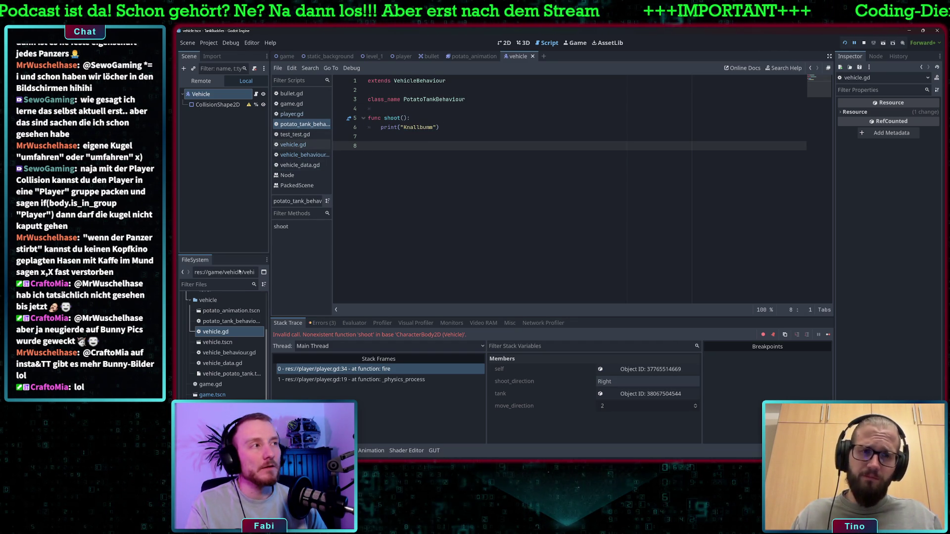
click(222, 376)
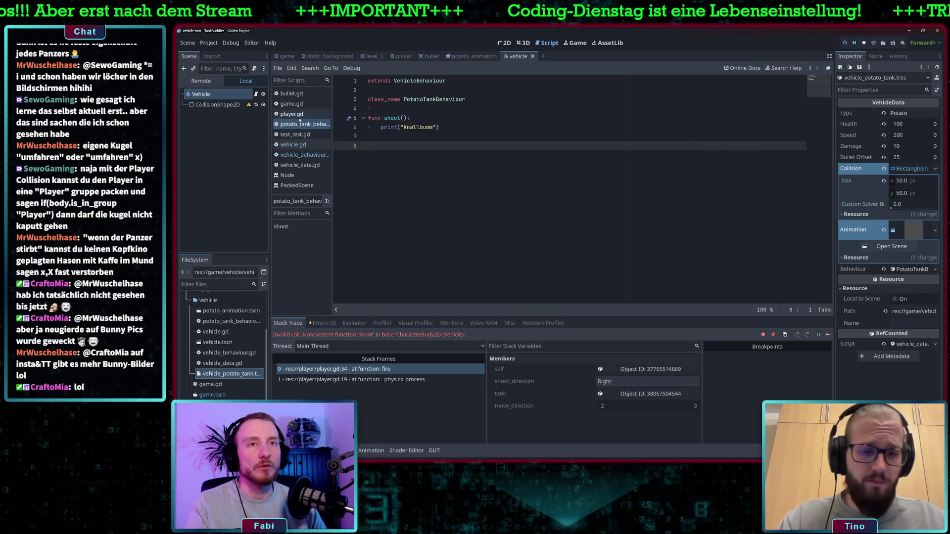
Add a 'func shoot() -> void:' declaration after move() in vehicle.gd
click(300, 154)
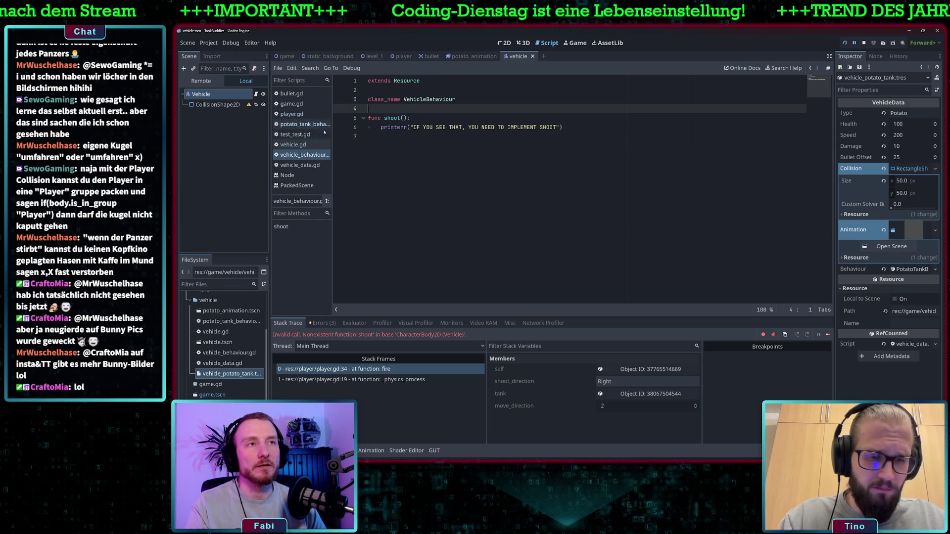
click(293, 145)
click(436, 264)
key(Return)
key(Return)
key(Up)
text(func _)
key(BackSpace)
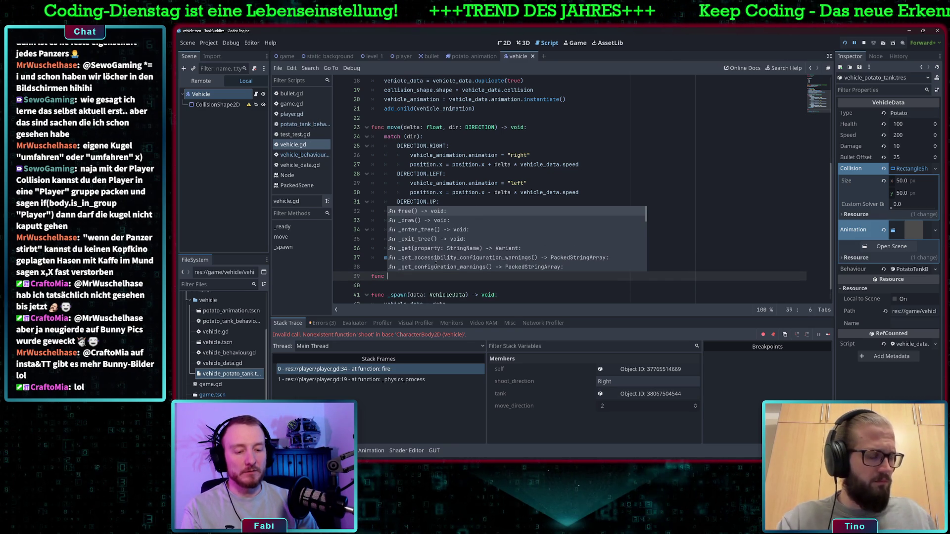
text(shoot() ->)
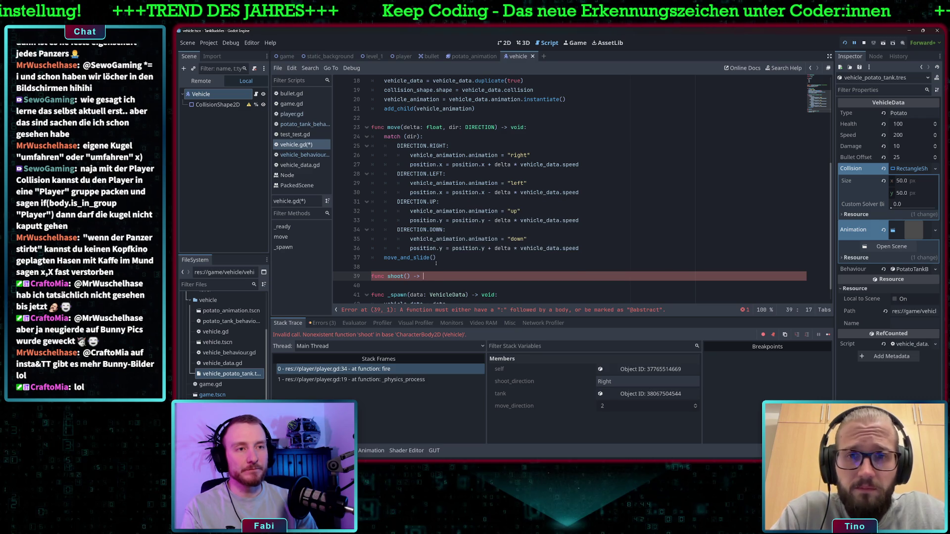
key(BackSpace)
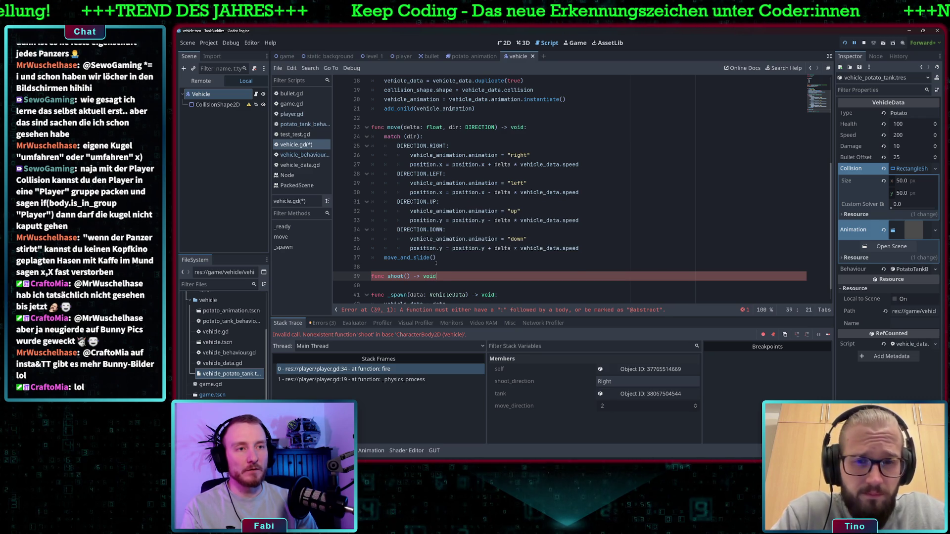
text(void:)
key(Return)
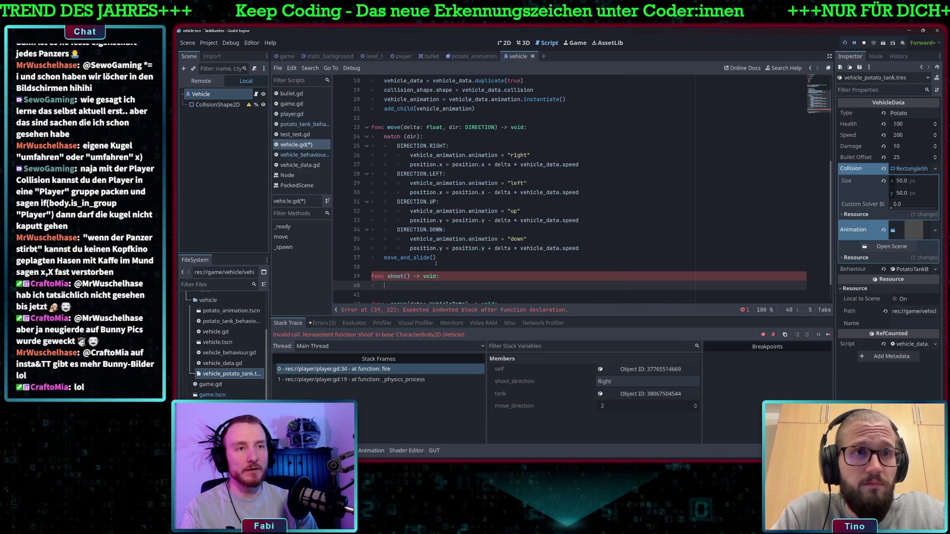
Make shoot() call vehicle_data.behaviour.shoot() via autocomplete, then run the project
text(h)
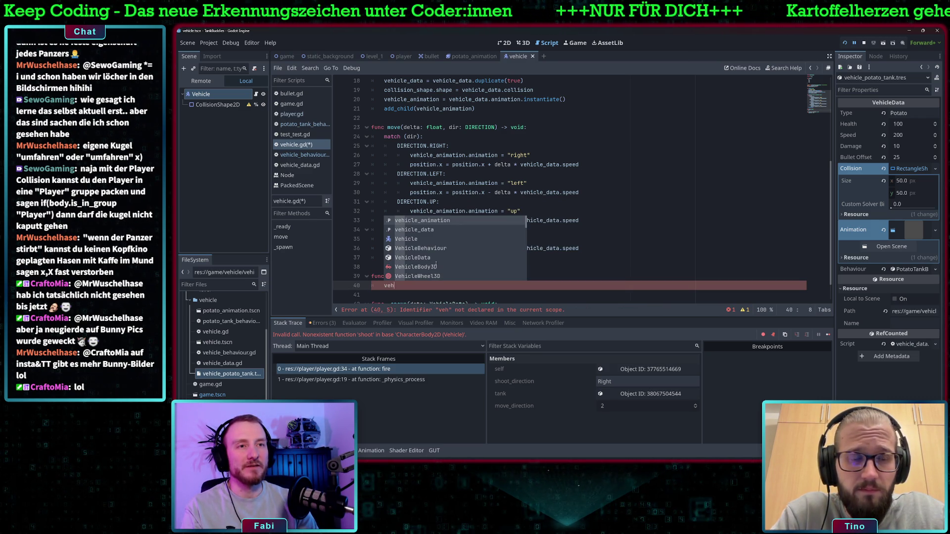
key(Down)
key(Return)
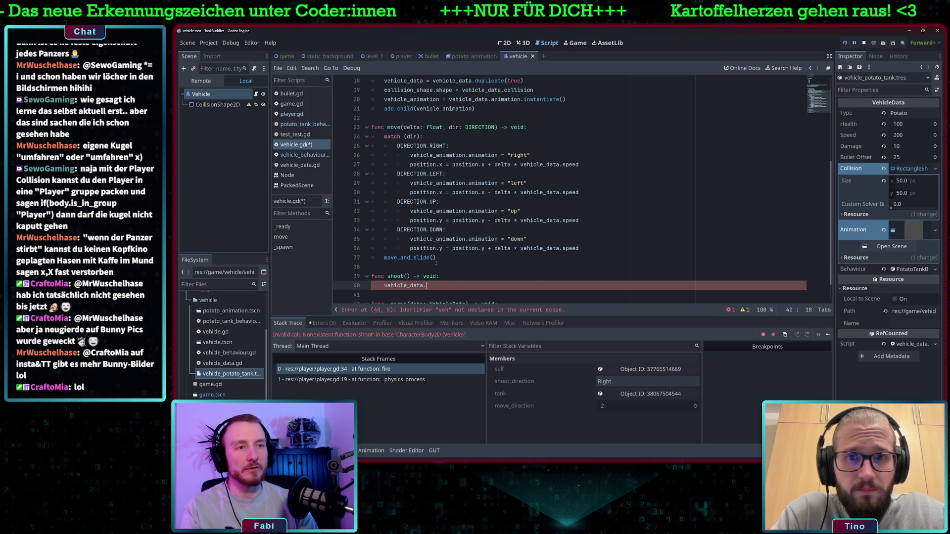
key(Down)
key(Return)
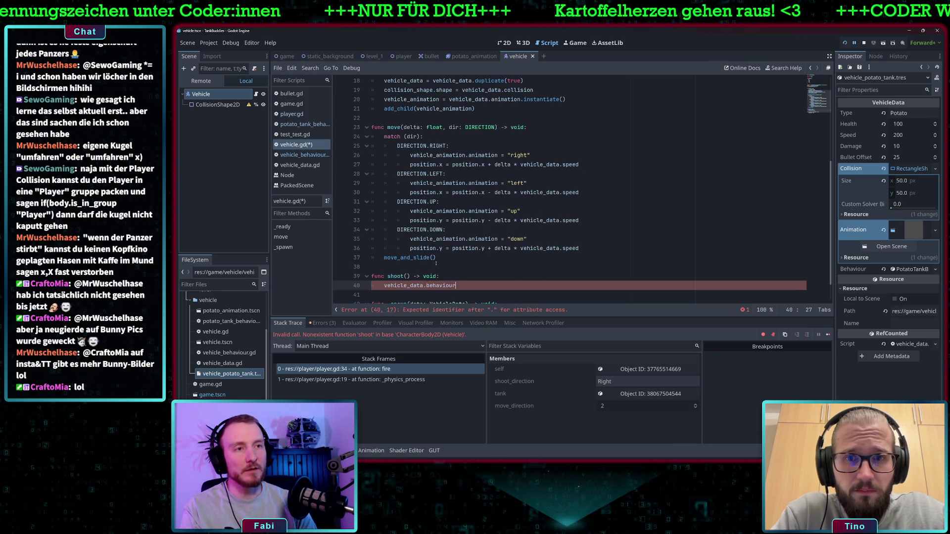
key(Return)
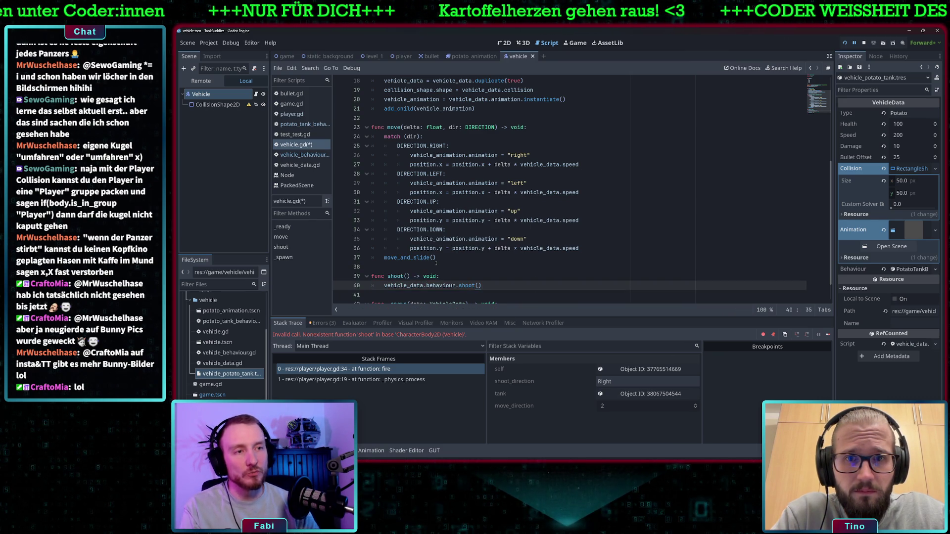
click(845, 44)
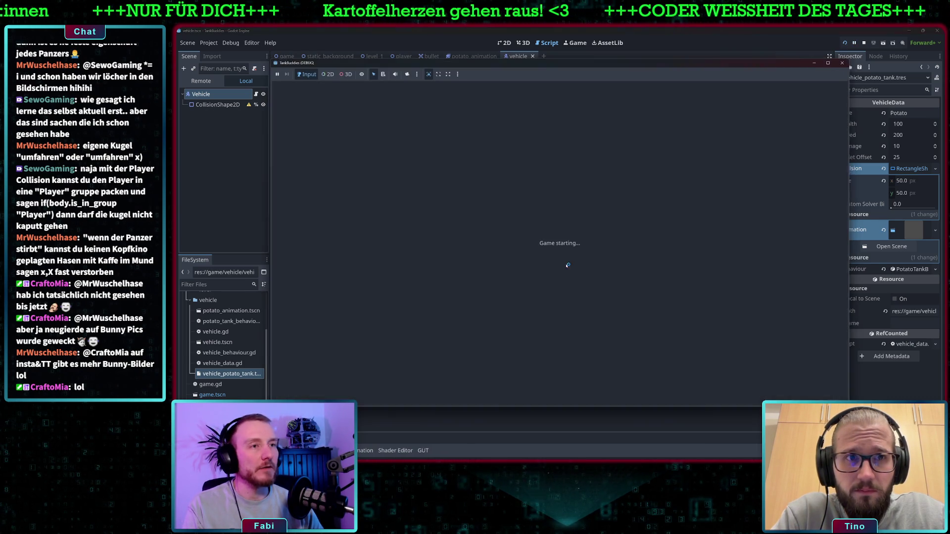
Drive and fire in the game, confirm 'Knallbumm' in Output, then close the game with F8
key(Right)
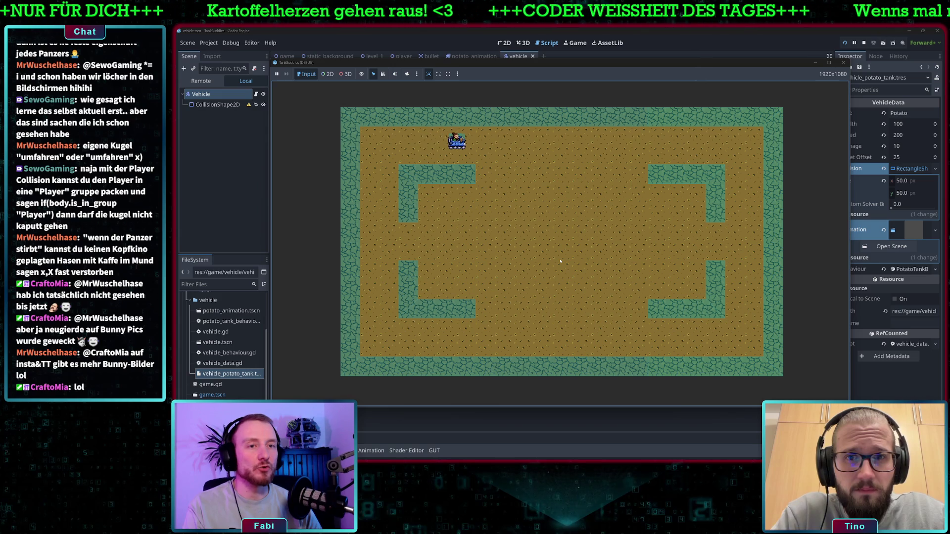
mouse_move(372, 68)
mouse_down()
mouse_move(466, 71)
mouse_move(451, 71)
mouse_up()
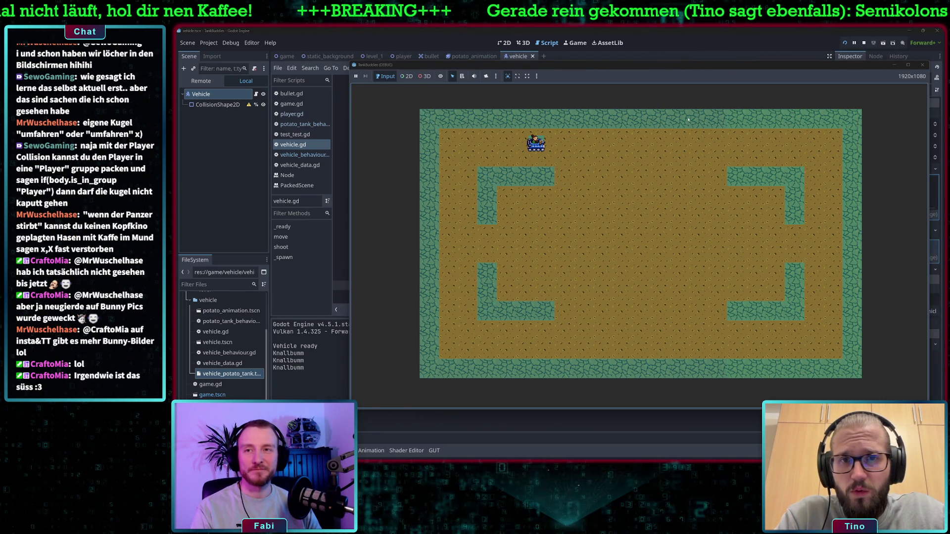
drag(723, 69, 698, 83)
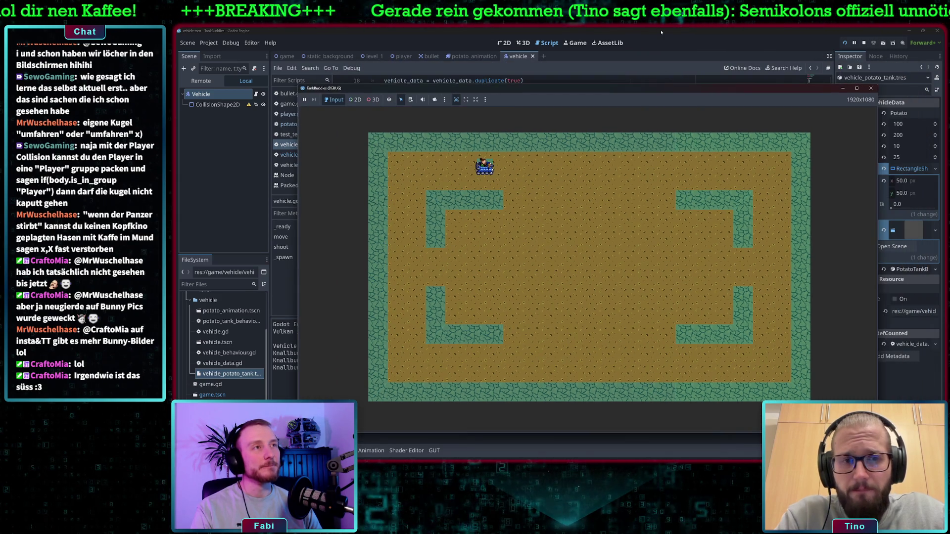
key(F8)
click(605, 213)
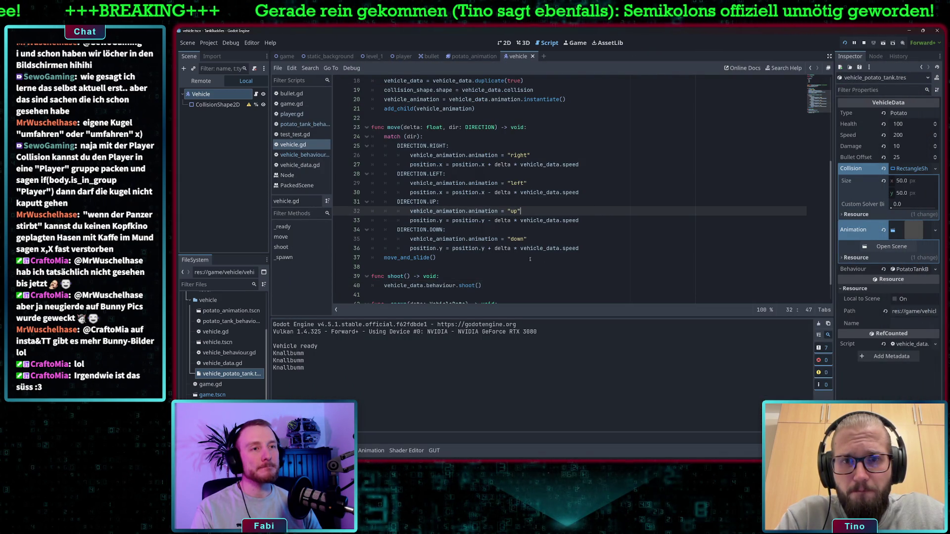
scroll(429, 261, down, 1)
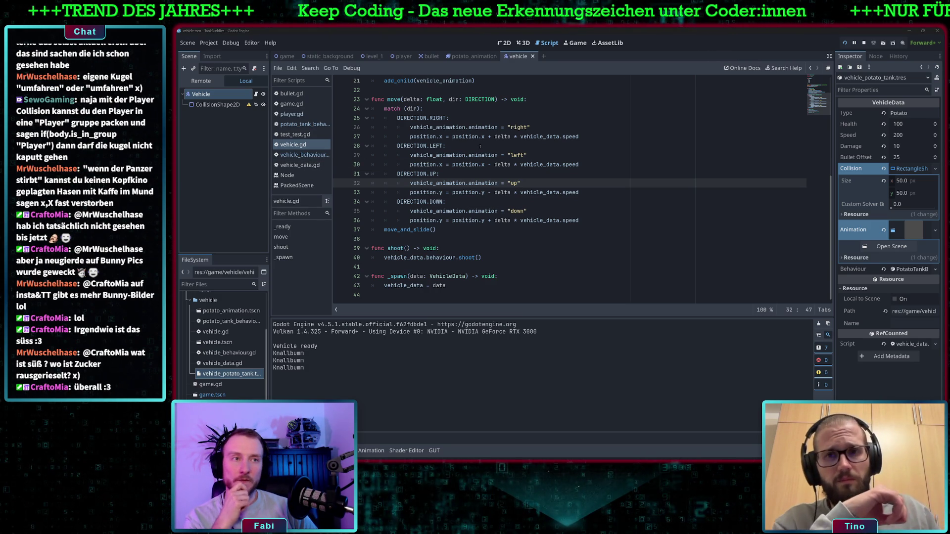
click(594, 221)
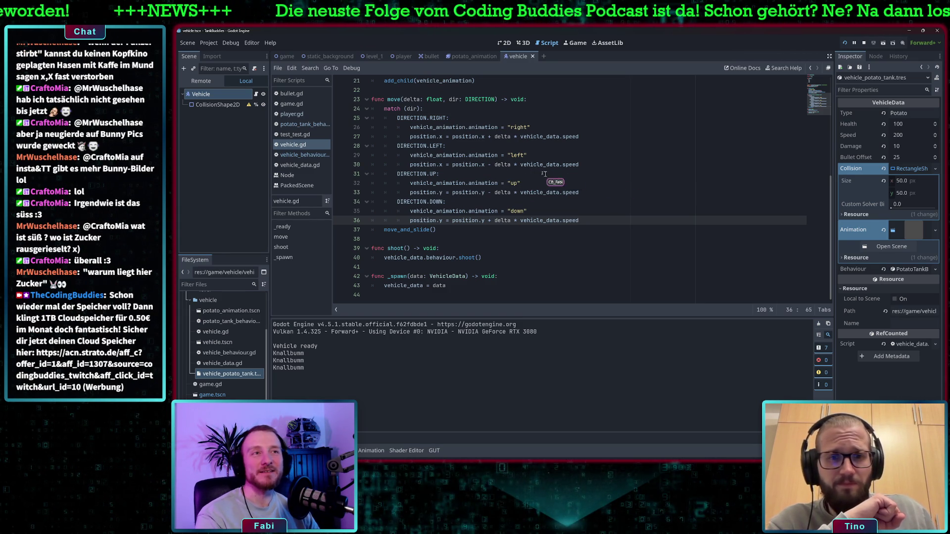
scroll(499, 181, up, 5)
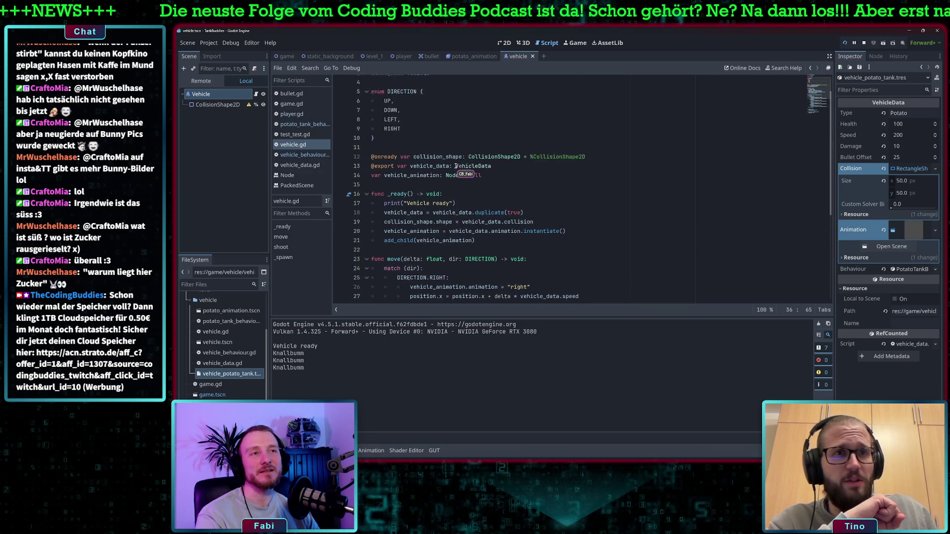
scroll(456, 167, down, 5)
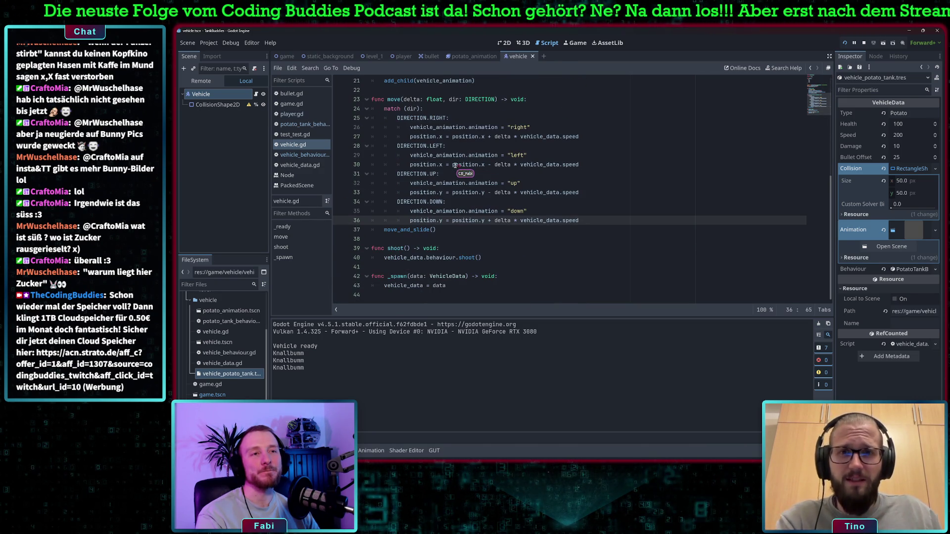
click(567, 174)
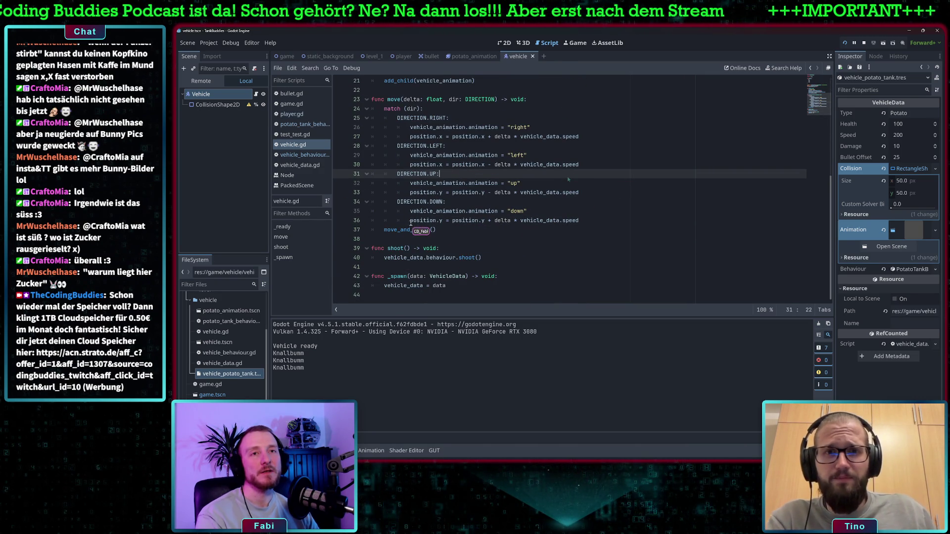
click(623, 187)
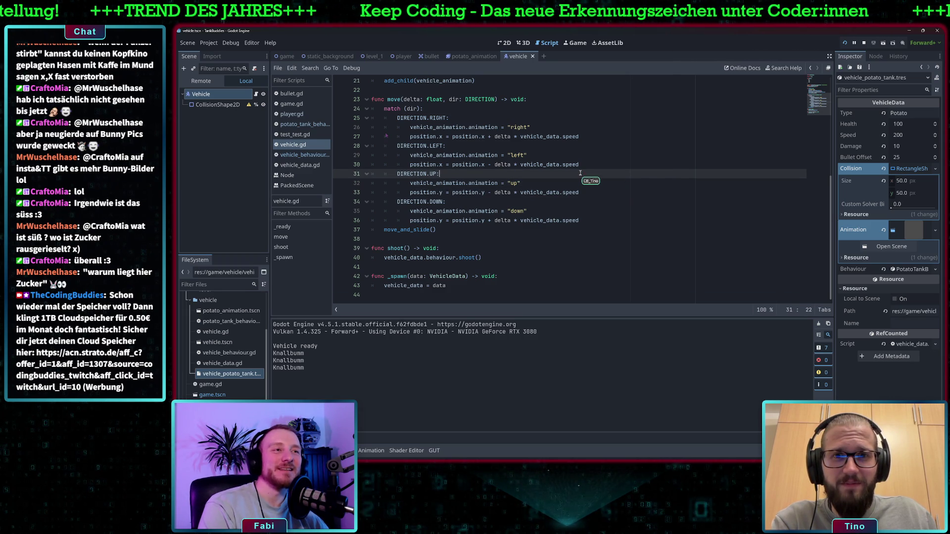
click(638, 189)
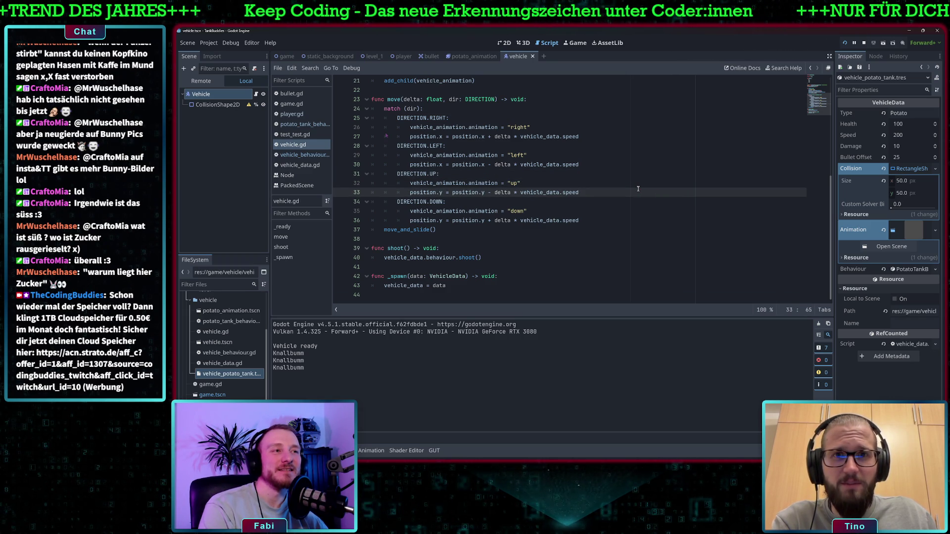
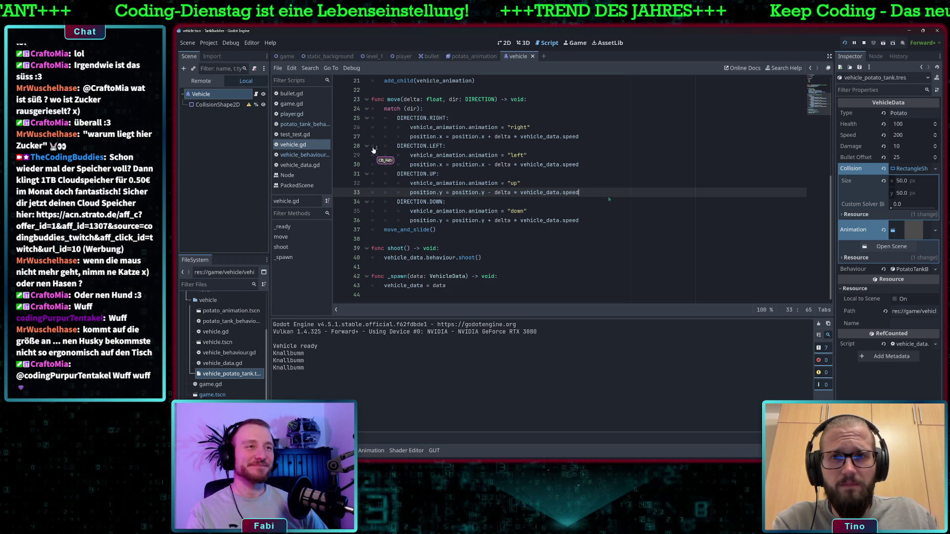
Follow the shoot() call on line 40 of vehicle.gd to its definition in vehicle_behaviour.gd
click(488, 205)
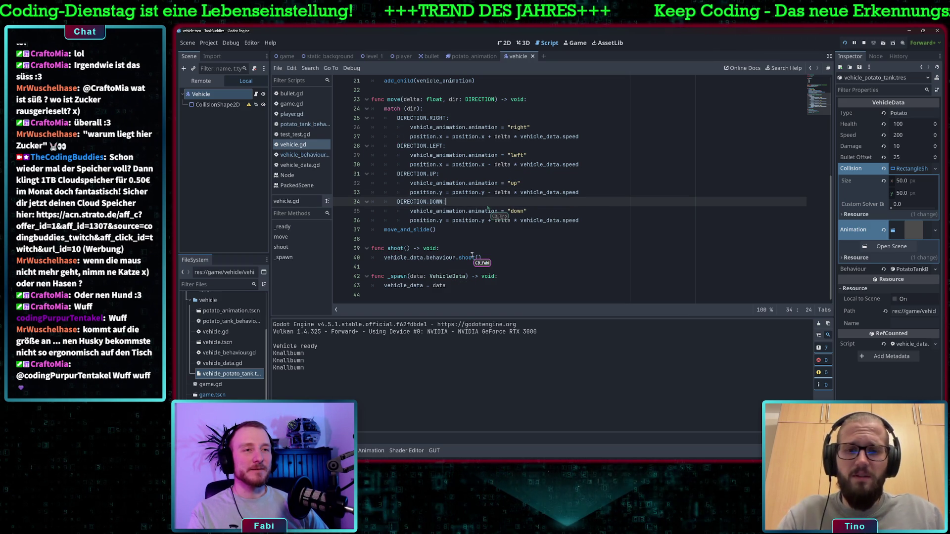
mouse_move(472, 255)
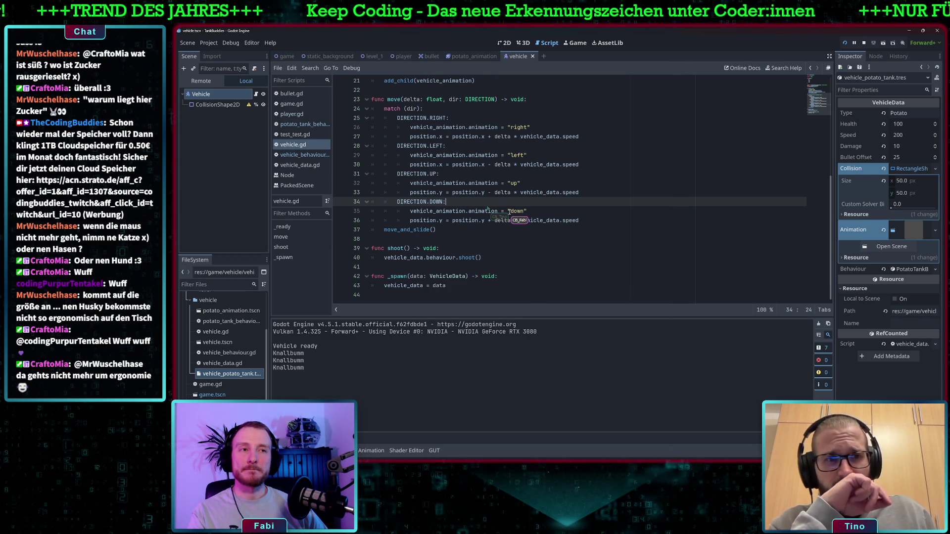
click(528, 212)
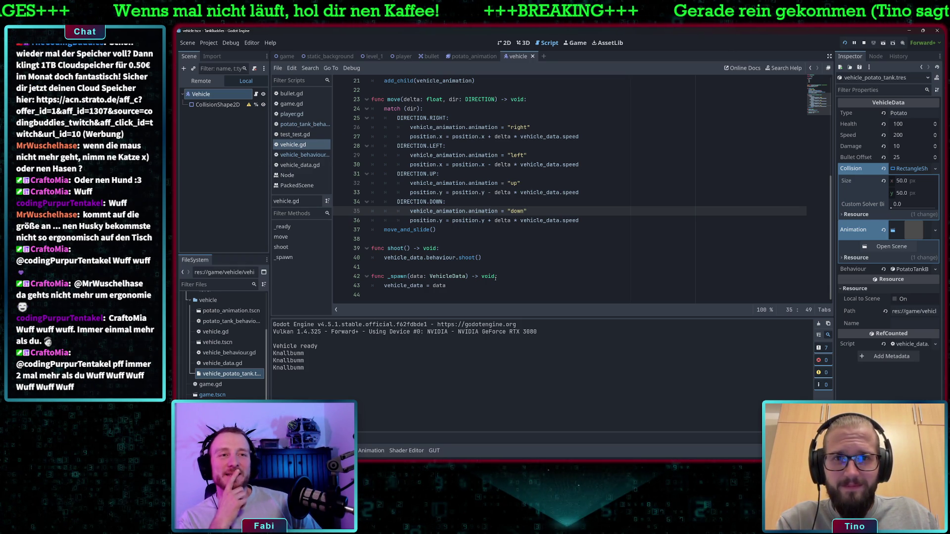
click(473, 258)
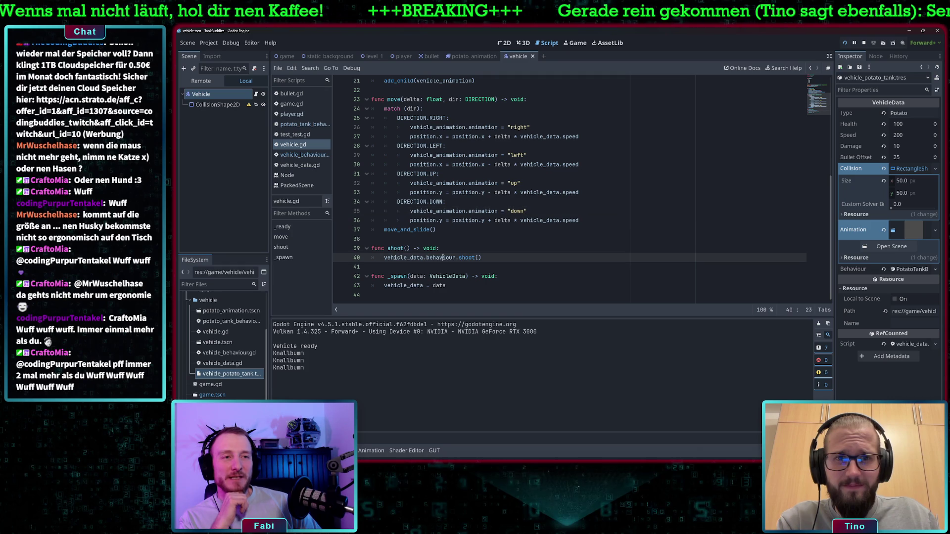
ctrl+click(466, 258)
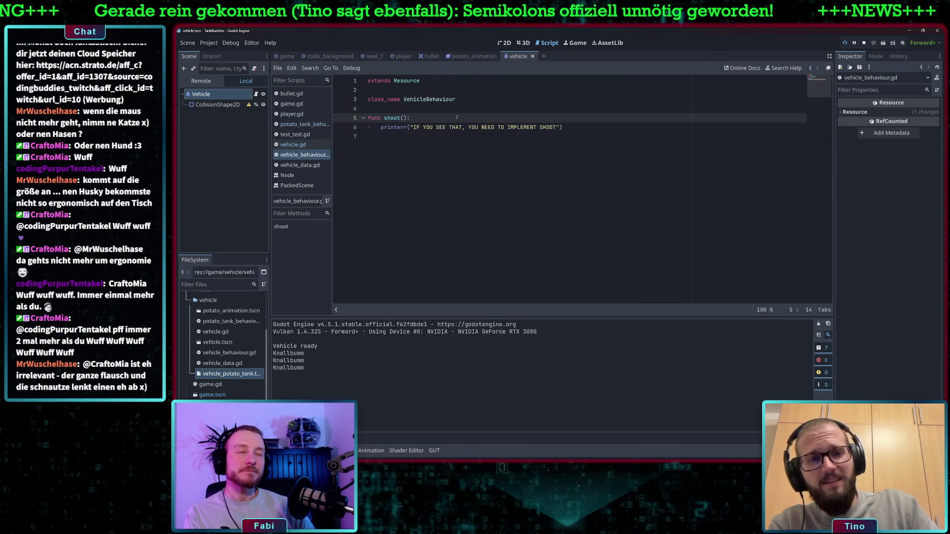
Open player.gd from the player scene and inspect its shoot signal declaration, deleting then restoring it
click(403, 55)
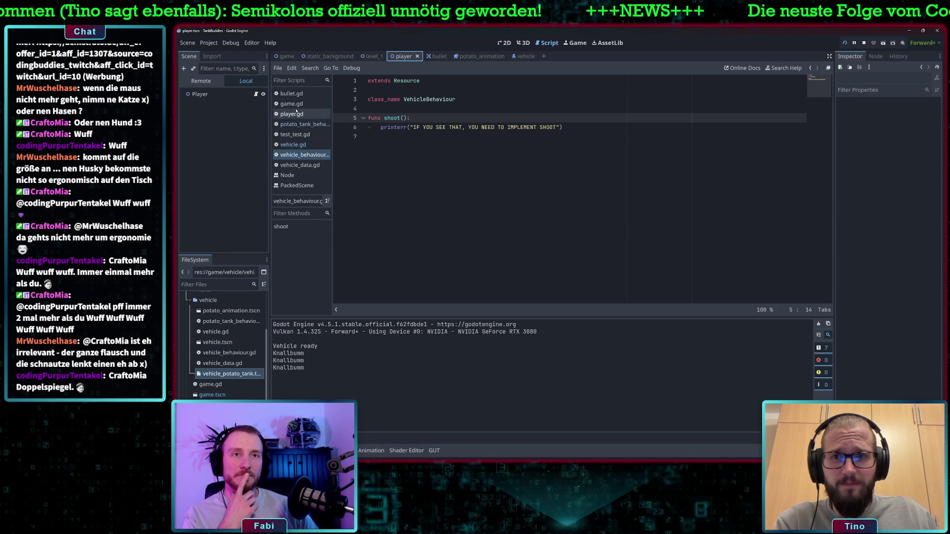
click(300, 114)
scroll(463, 156, up, 3)
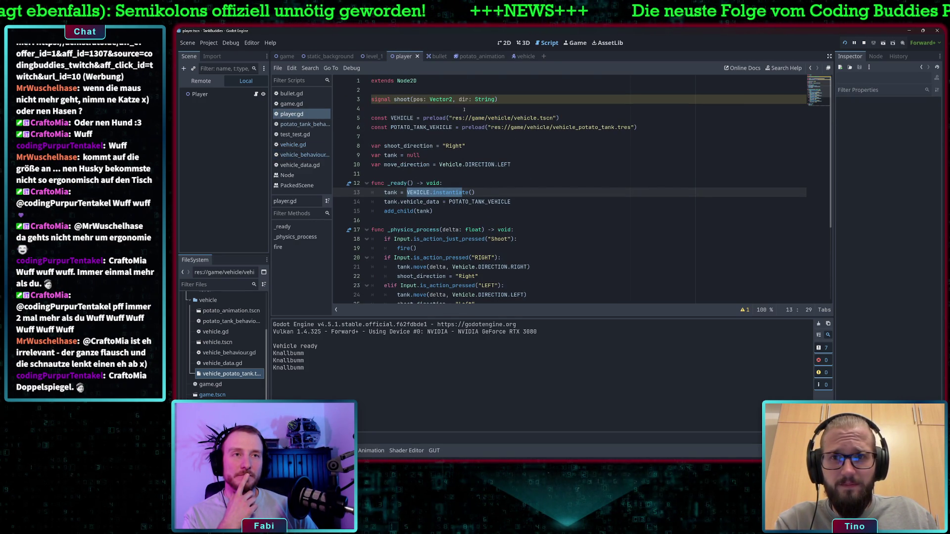
drag(502, 99, 360, 100)
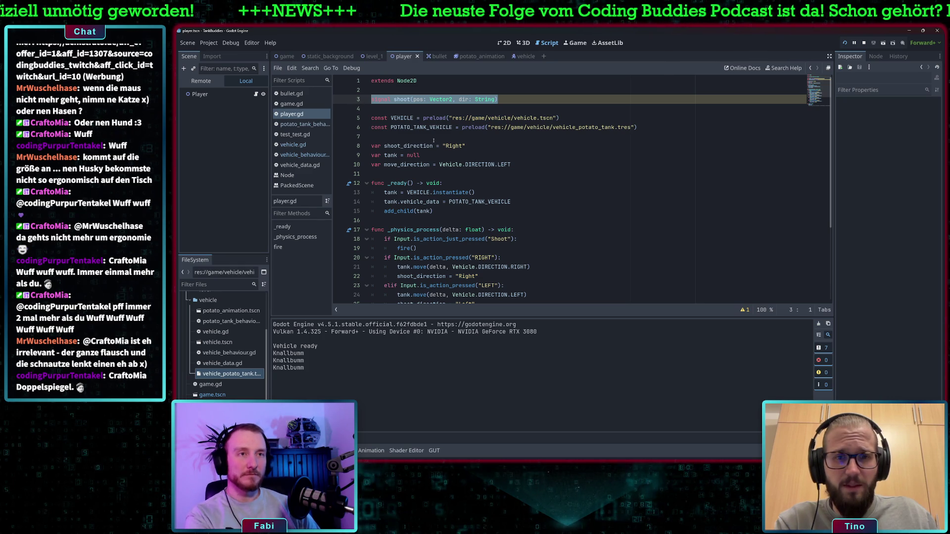
scroll(446, 157, down, 4)
scroll(446, 157, up, 4)
key(BackSpace)
key(ctrl+z)
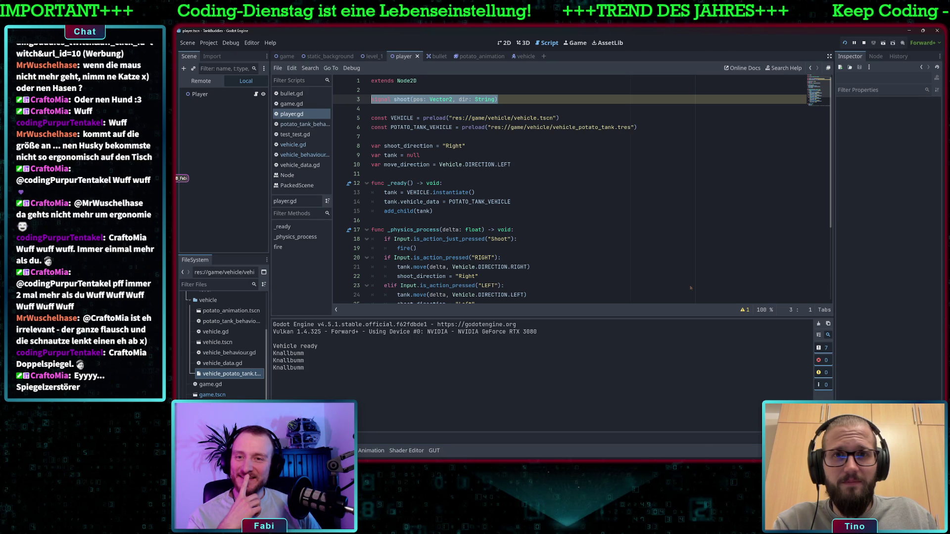
click(568, 174)
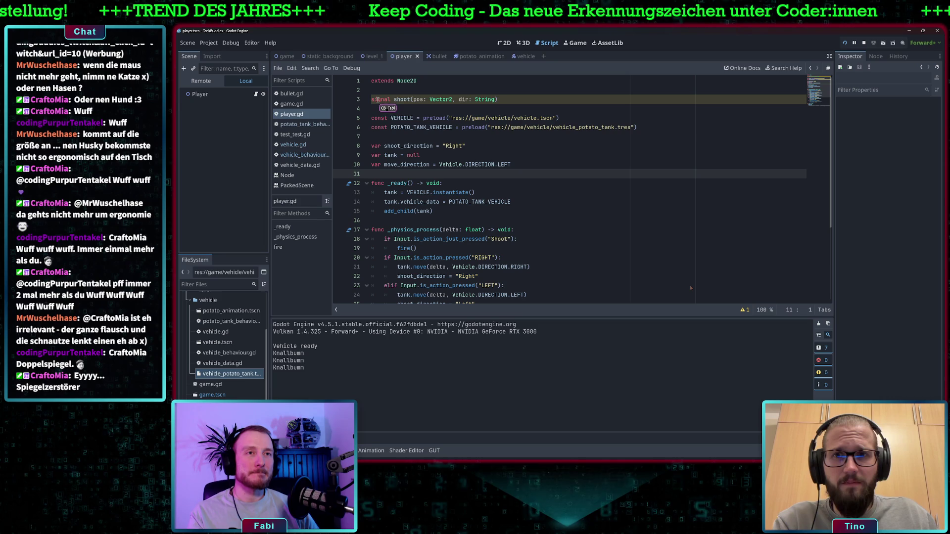
drag(373, 100, 453, 101)
Check the shoot signal connect line in game.gd, then return to player.gd
click(292, 103)
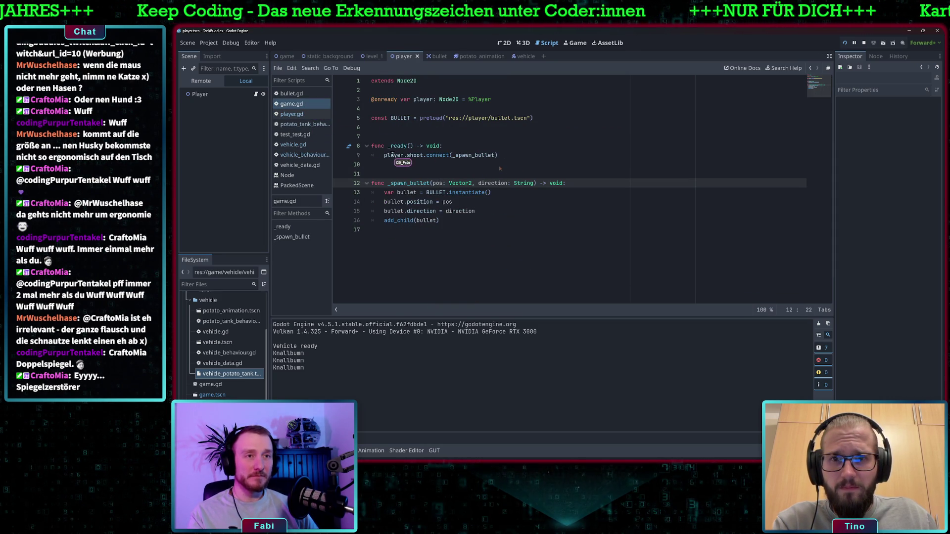
click(481, 155)
click(525, 155)
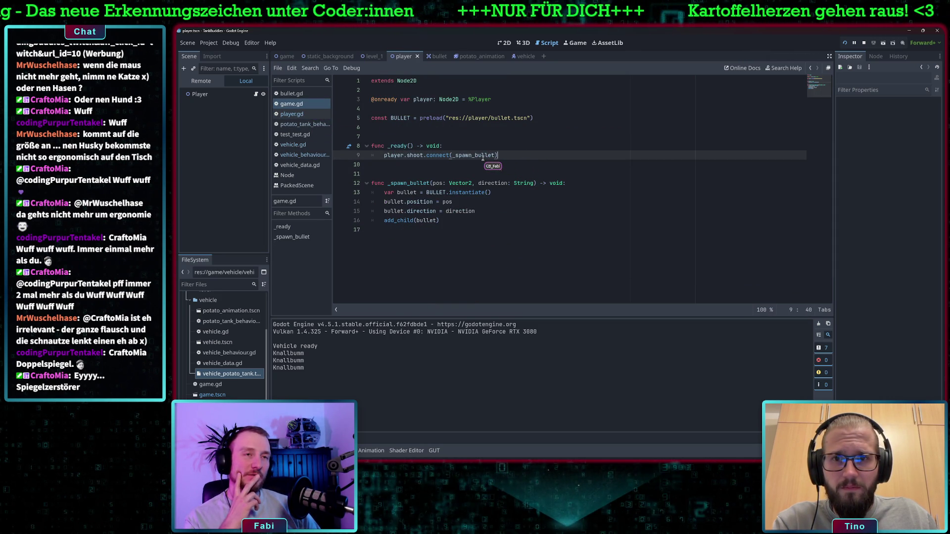
mouse_move(481, 156)
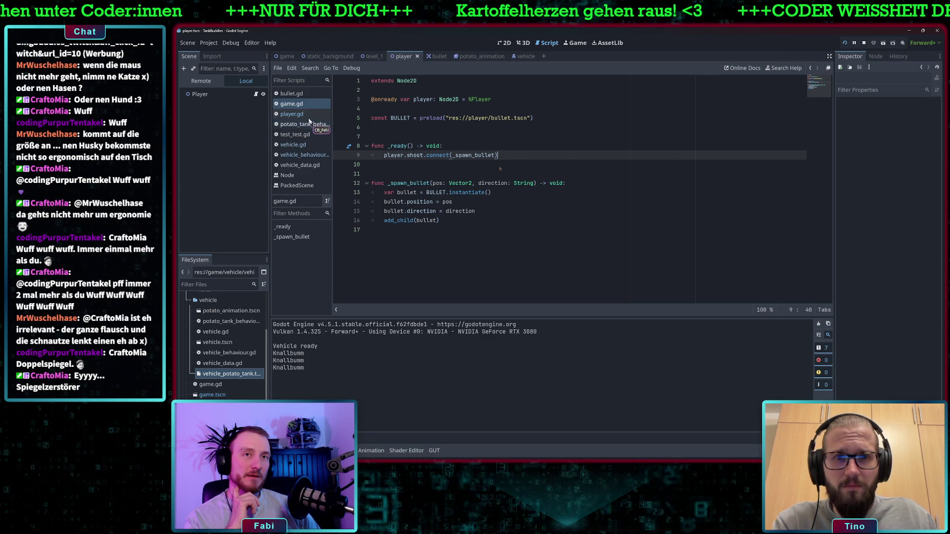
click(299, 114)
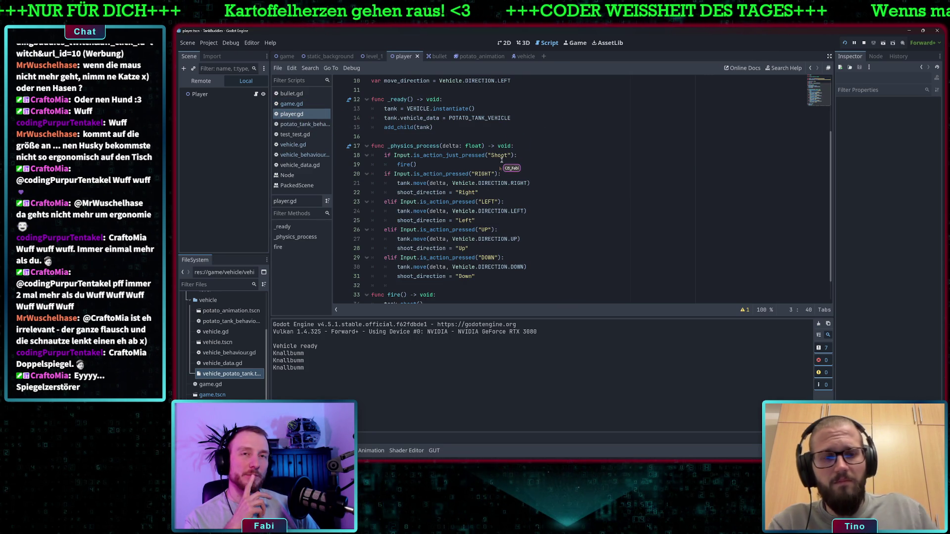
scroll(500, 151, up, 1)
scroll(495, 151, up, 1)
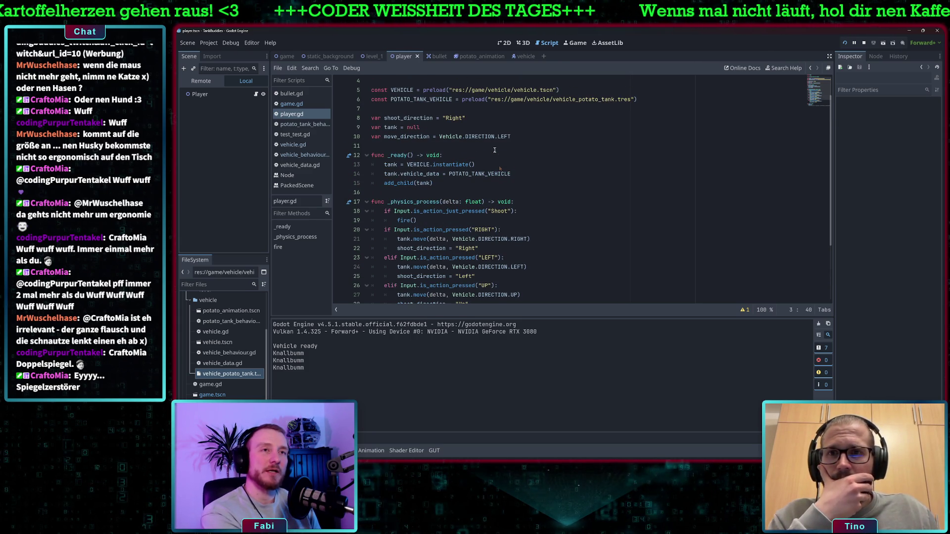
scroll(495, 150, up, 1)
click(486, 100)
scroll(487, 129, down, 4)
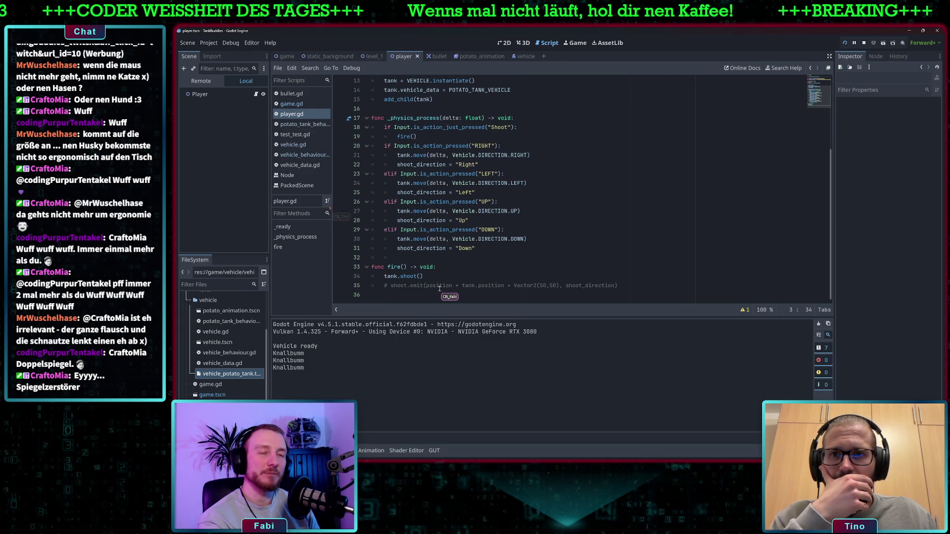
click(411, 277)
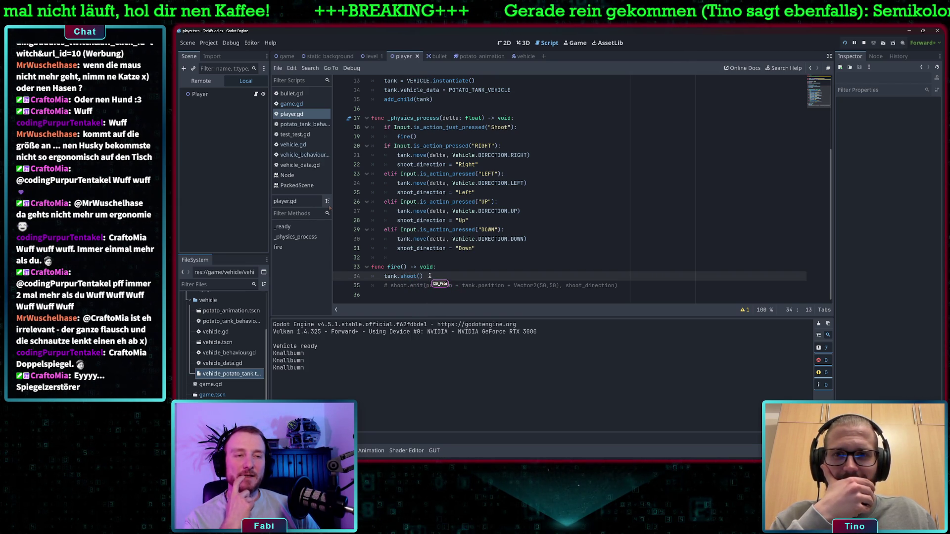
click(430, 277)
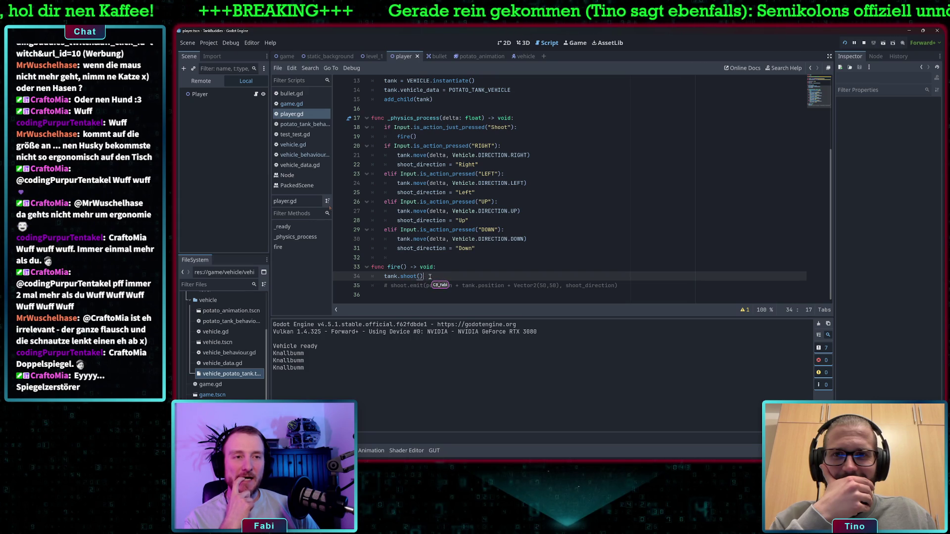
click(409, 276)
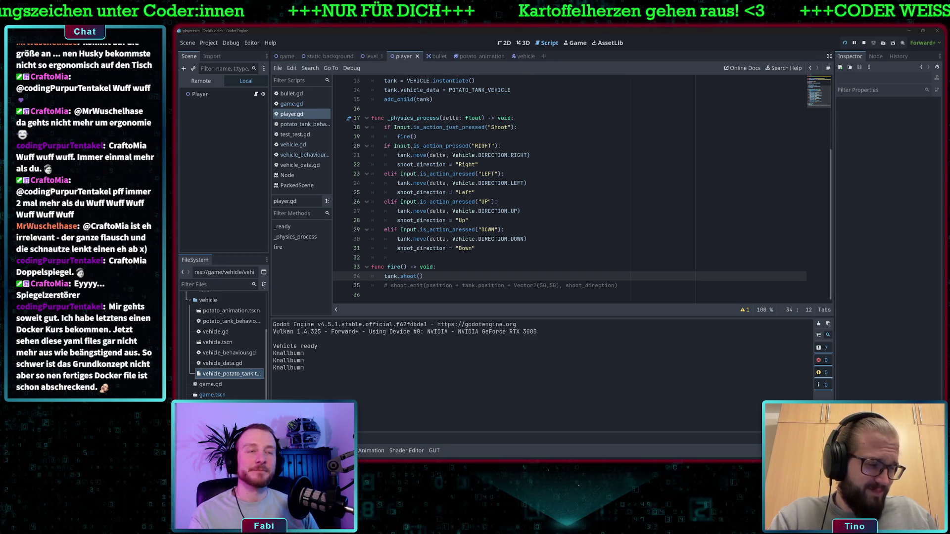
click(428, 278)
click(403, 277)
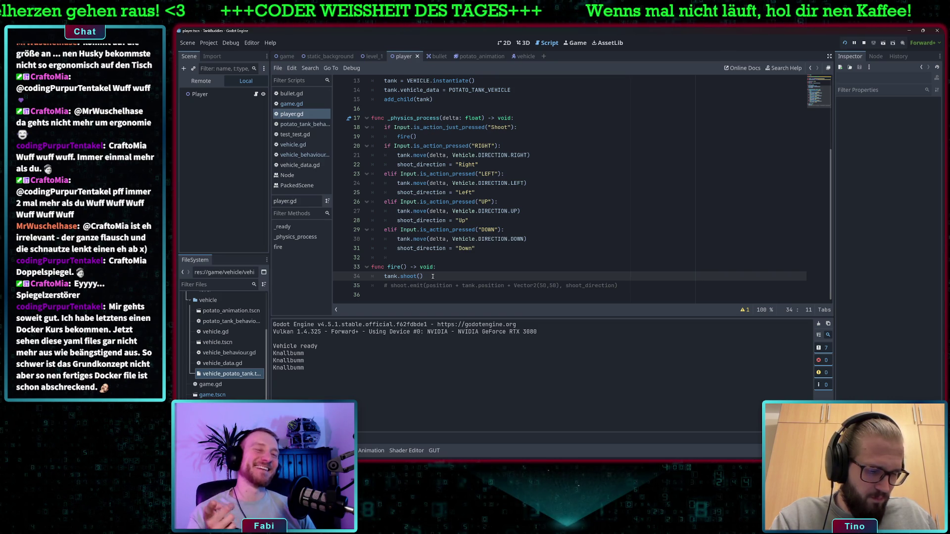
click(433, 277)
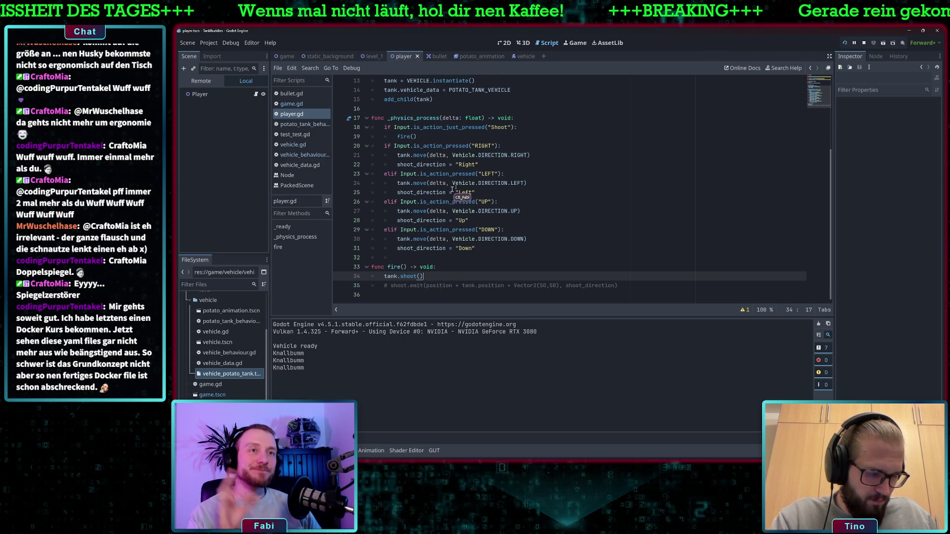
scroll(465, 216, up, 4)
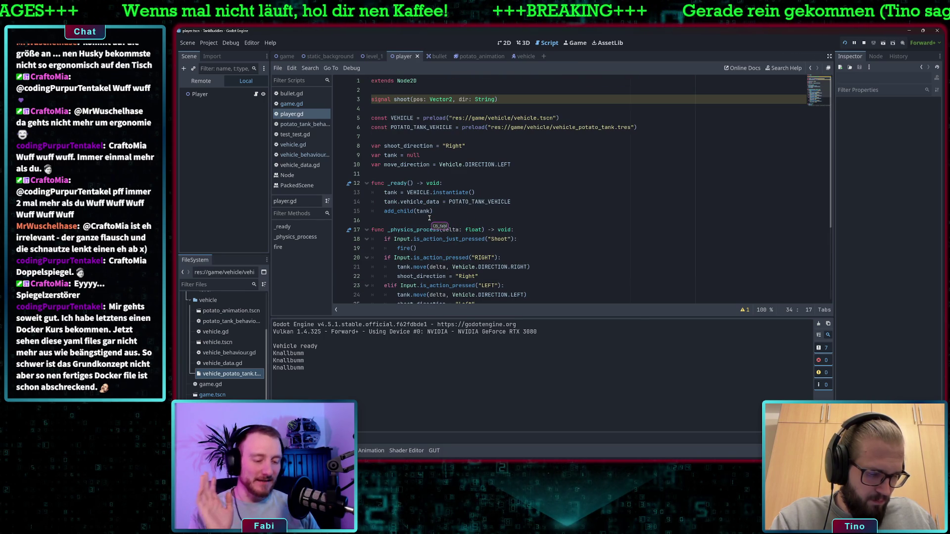
scroll(429, 218, down, 3)
mouse_move(384, 155)
mouse_down()
mouse_move(446, 203)
mouse_move(482, 272)
mouse_up()
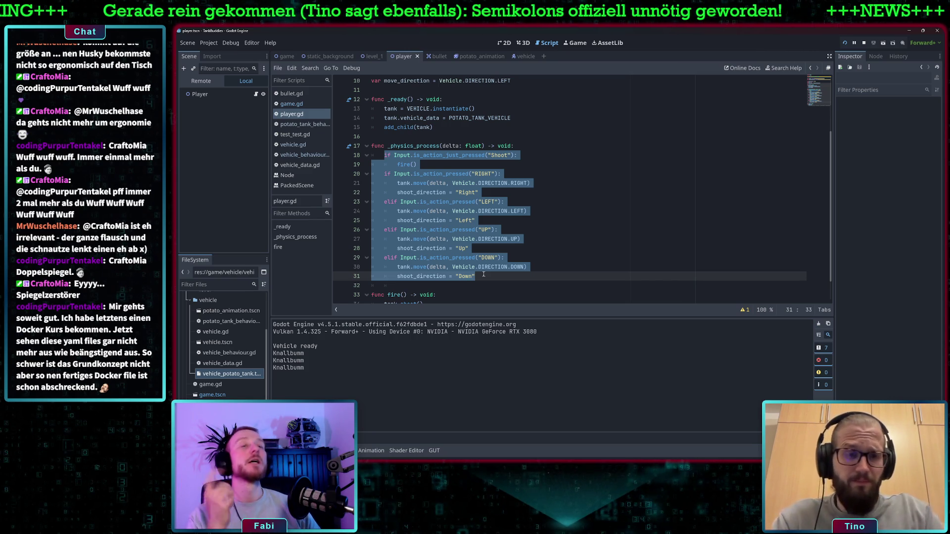
scroll(475, 263, down, 1)
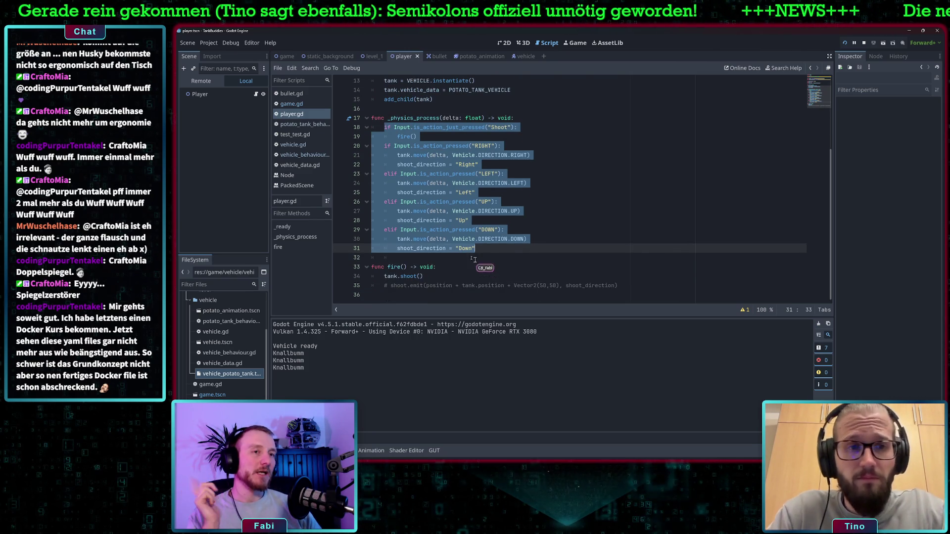
click(425, 285)
drag(394, 286, 638, 286)
click(620, 285)
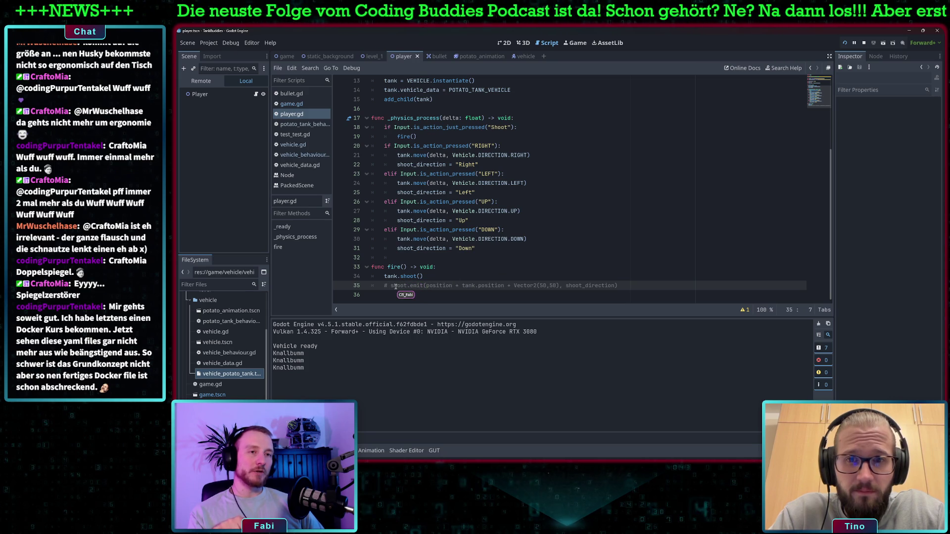
click(431, 286)
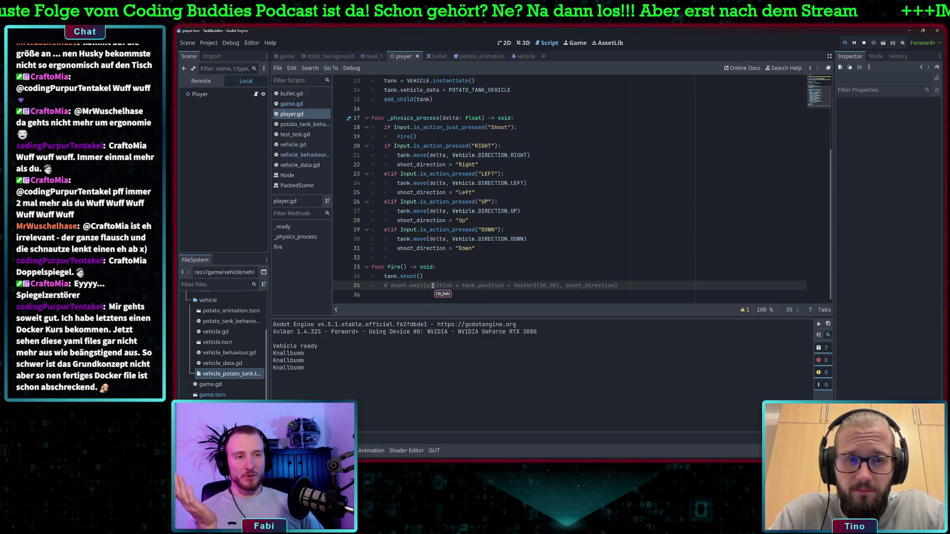
drag(505, 286, 557, 286)
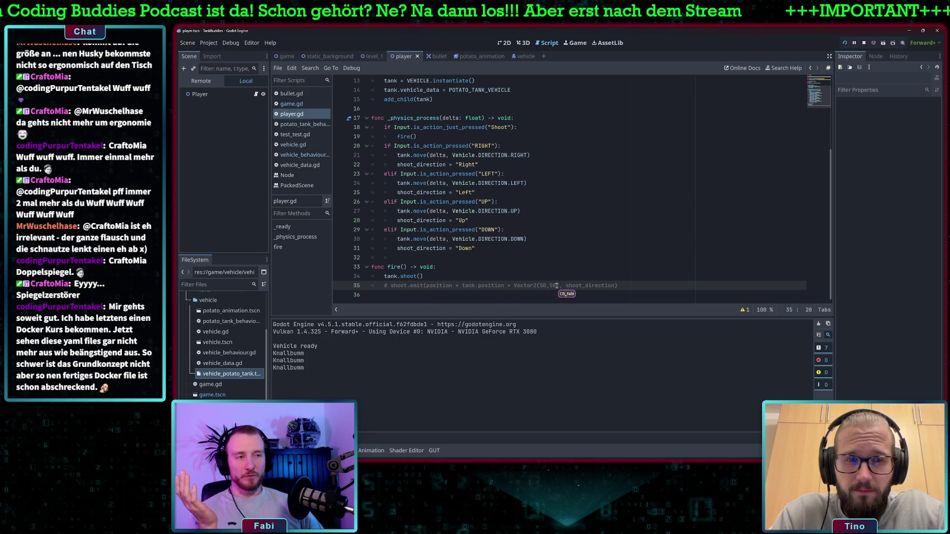
click(617, 286)
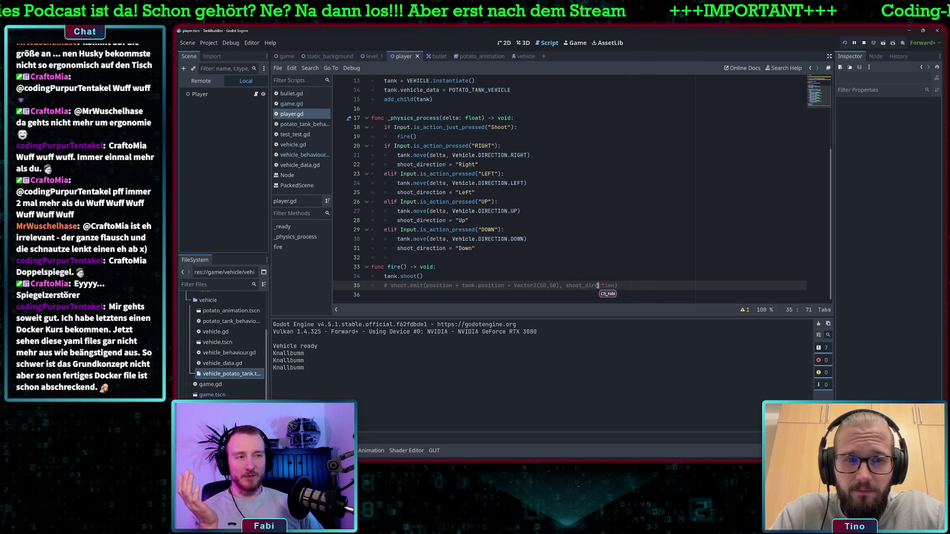
click(615, 286)
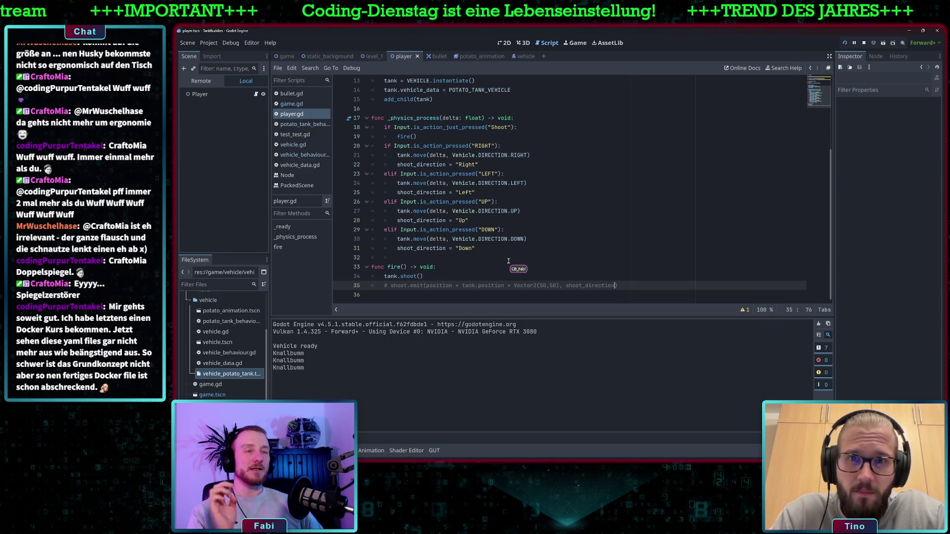
scroll(539, 243, up, 3)
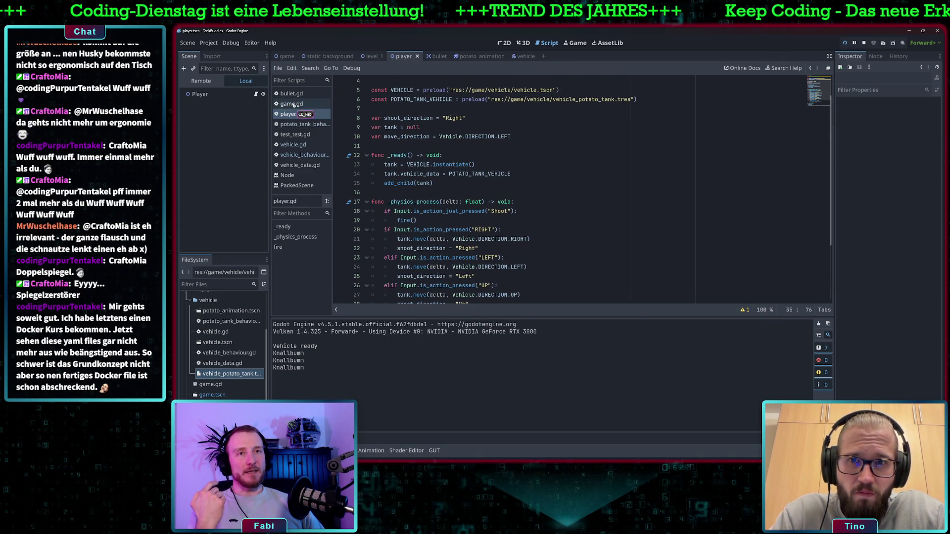
click(299, 104)
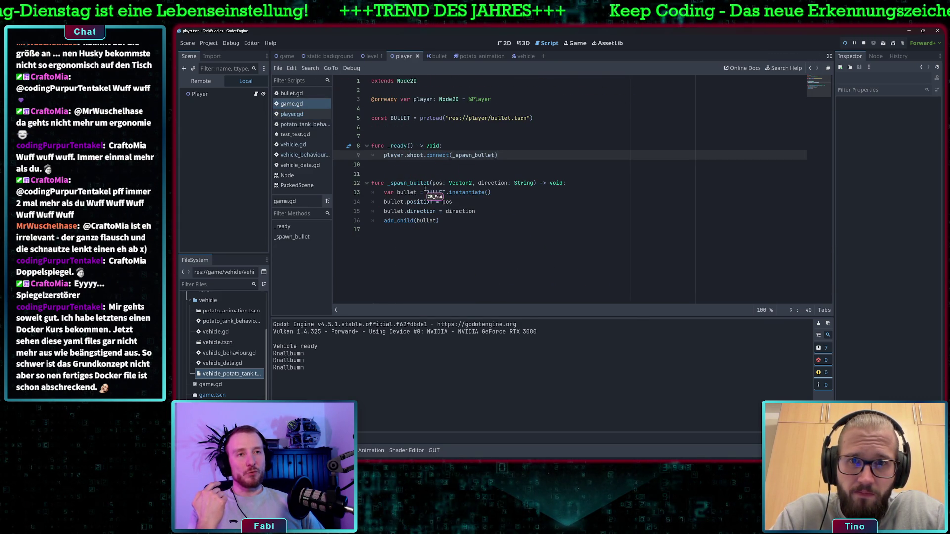
click(391, 183)
double_click(391, 183)
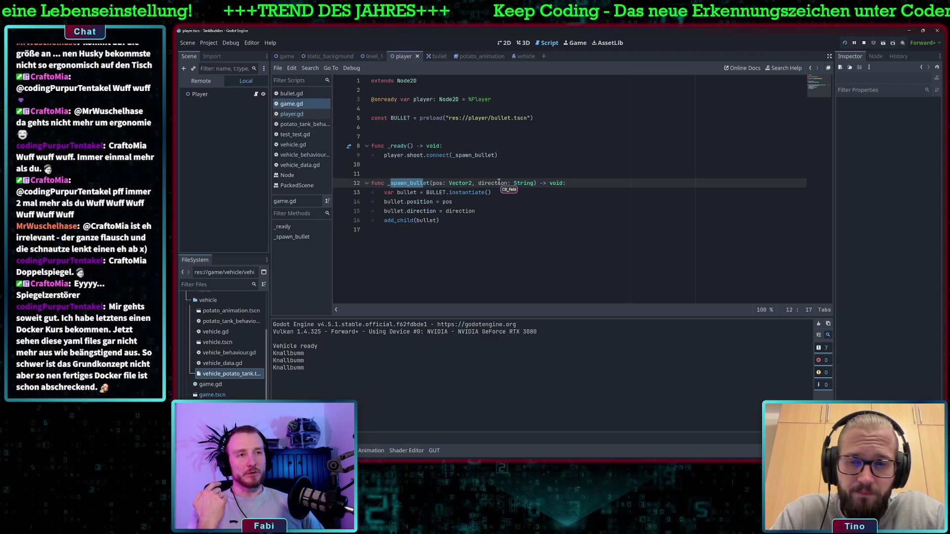
click(434, 183)
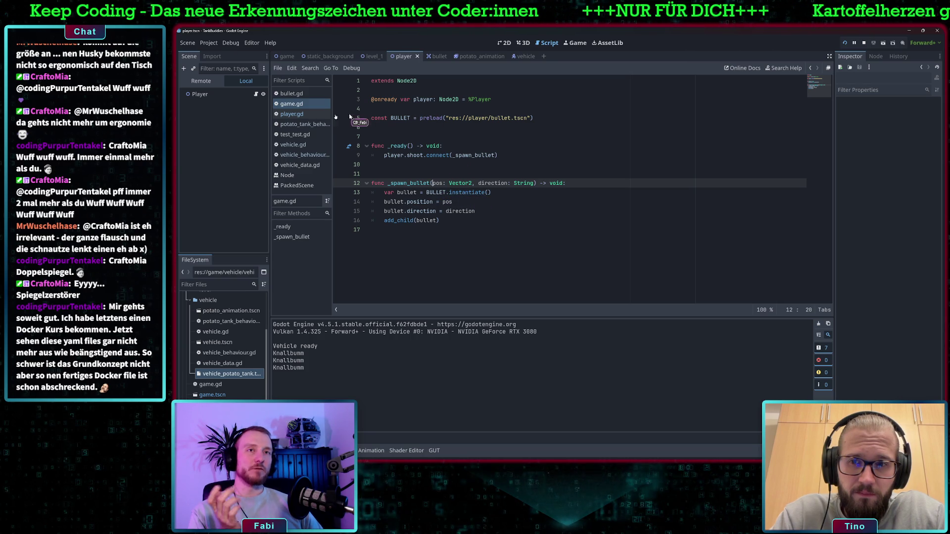
click(297, 114)
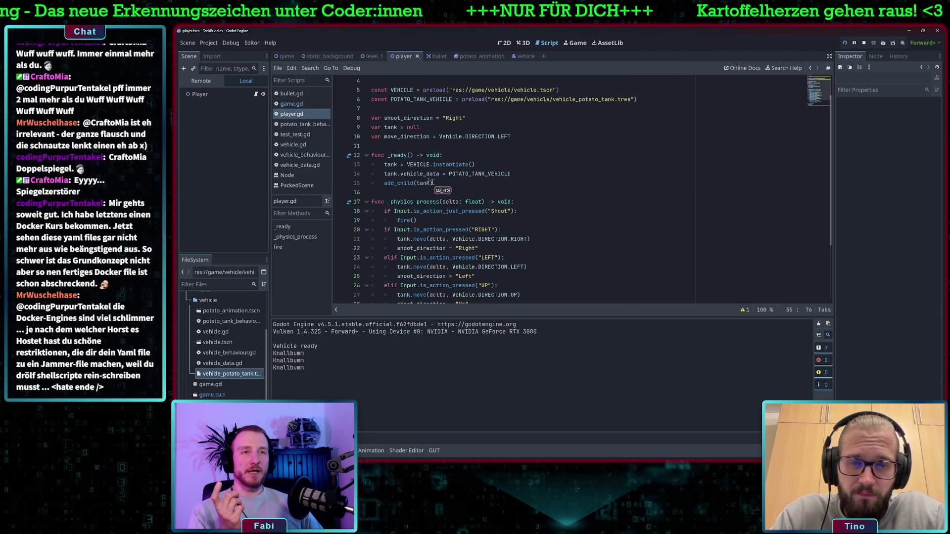
mouse_move(385, 165)
mouse_down()
mouse_move(498, 173)
mouse_move(420, 165)
mouse_move(475, 163)
mouse_up()
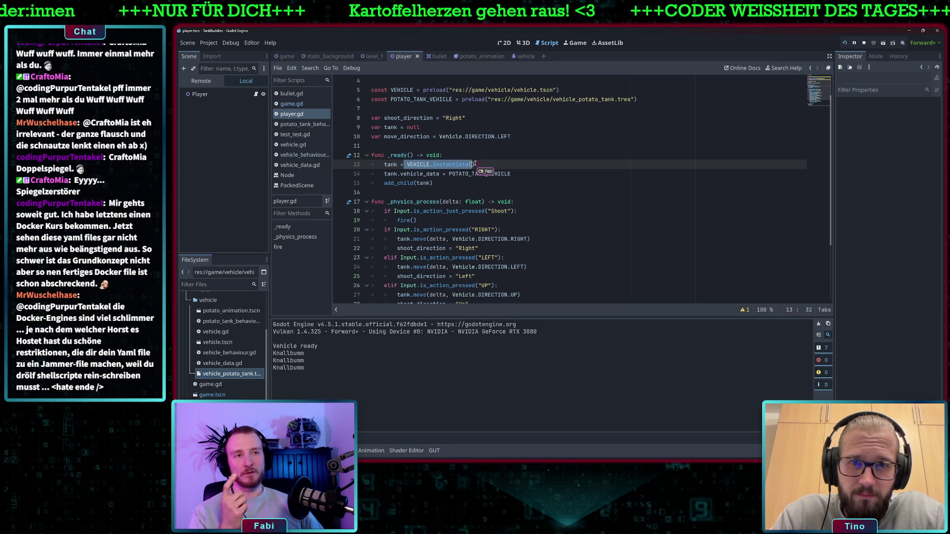
drag(385, 174, 449, 174)
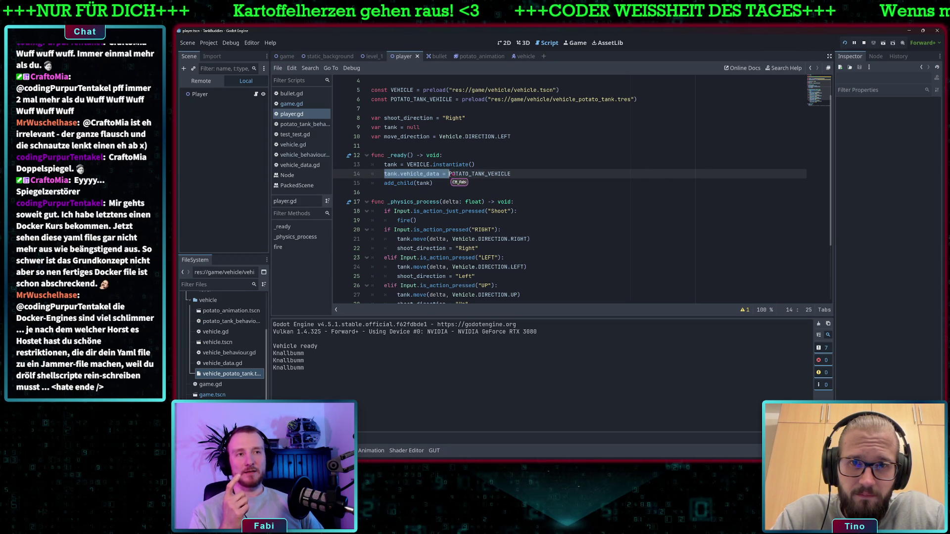
click(449, 174)
drag(462, 174, 491, 174)
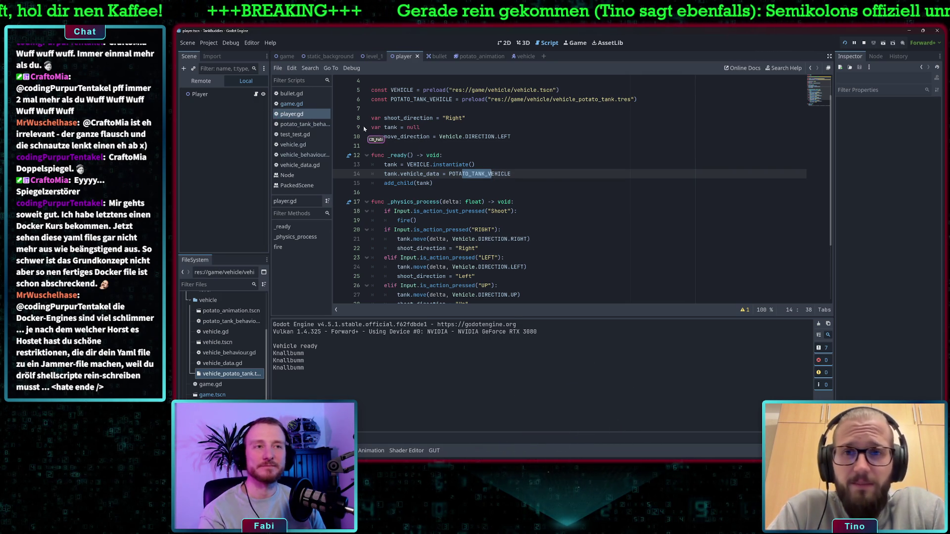
click(560, 174)
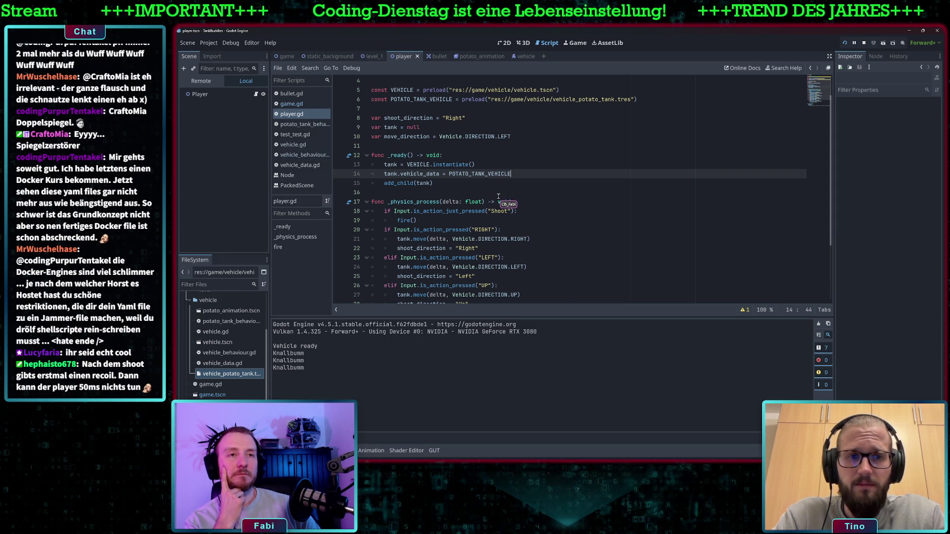
drag(433, 183, 385, 185)
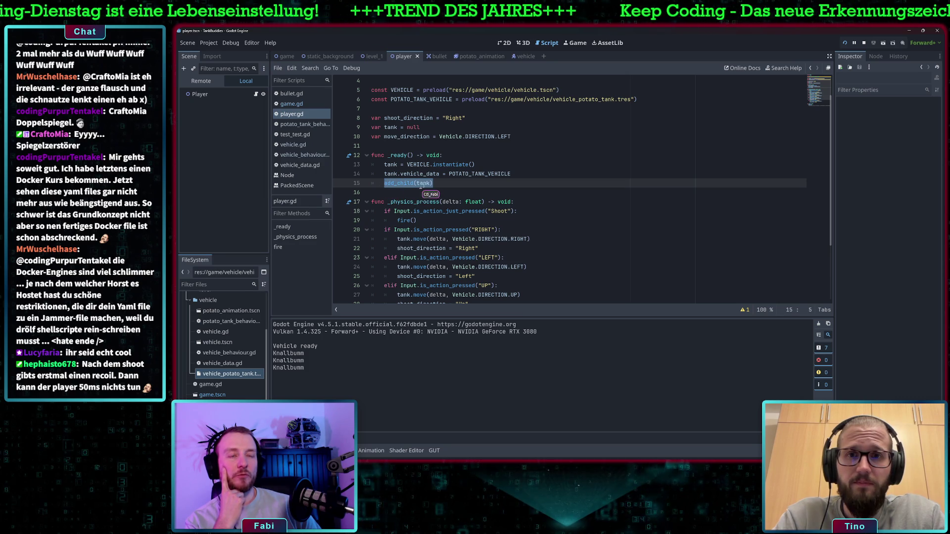
click(435, 184)
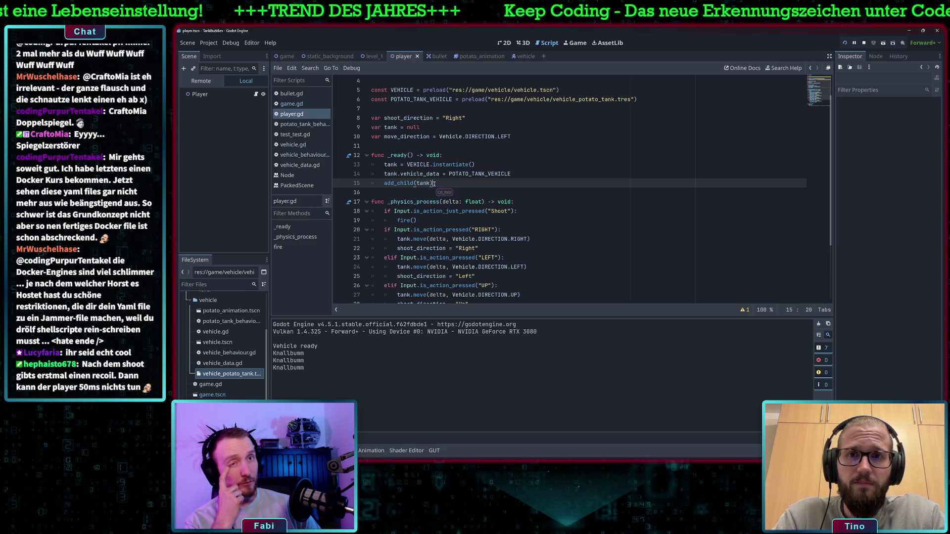
click(292, 105)
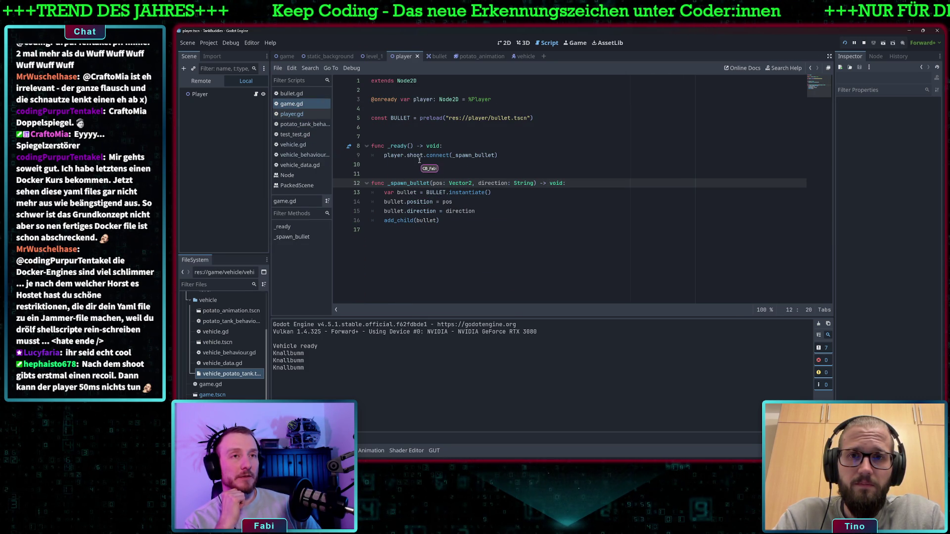
click(386, 156)
Review the player.shoot connect call to _spawn_bullet on line 9 of game.gd
key(ctrl+Right)
key(ctrl+Right)
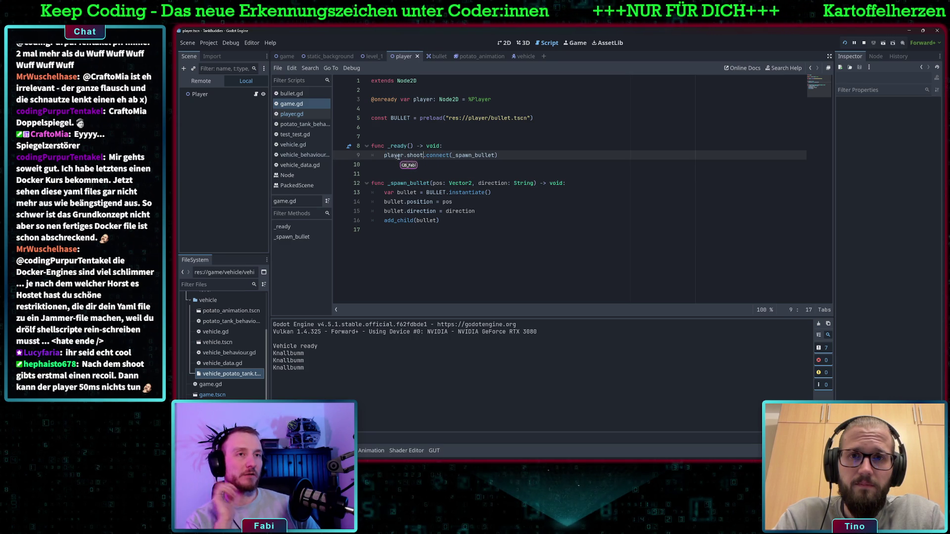
drag(384, 156, 404, 156)
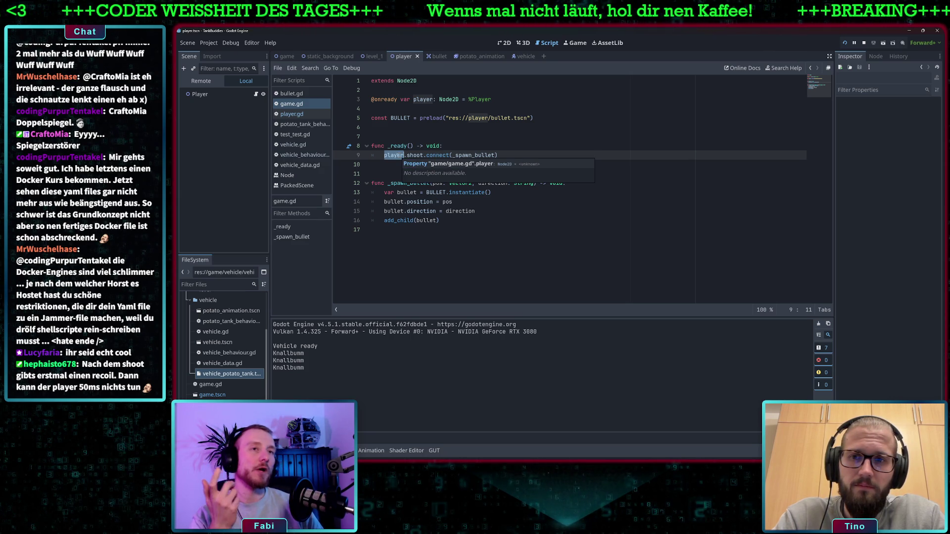
key(Left)
key(Left)
key(Left)
drag(419, 156, 431, 156)
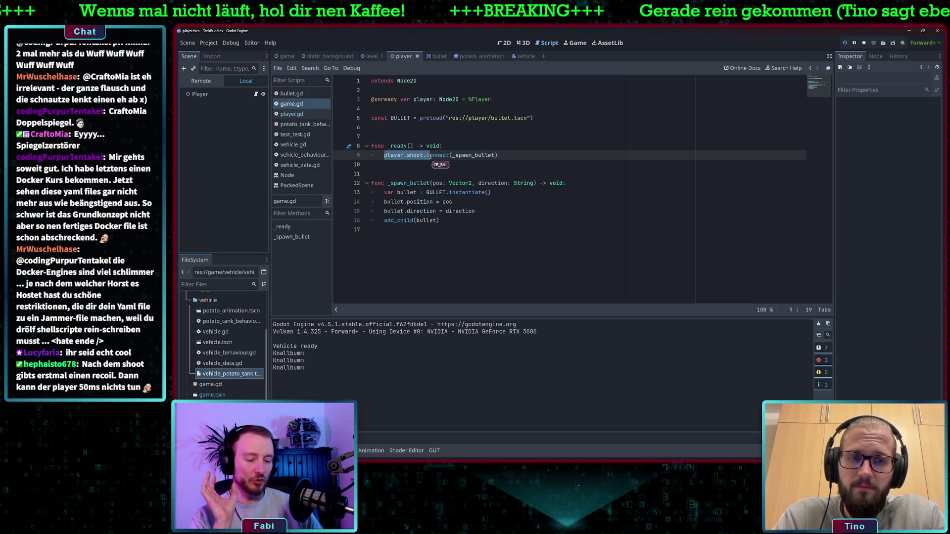
click(458, 155)
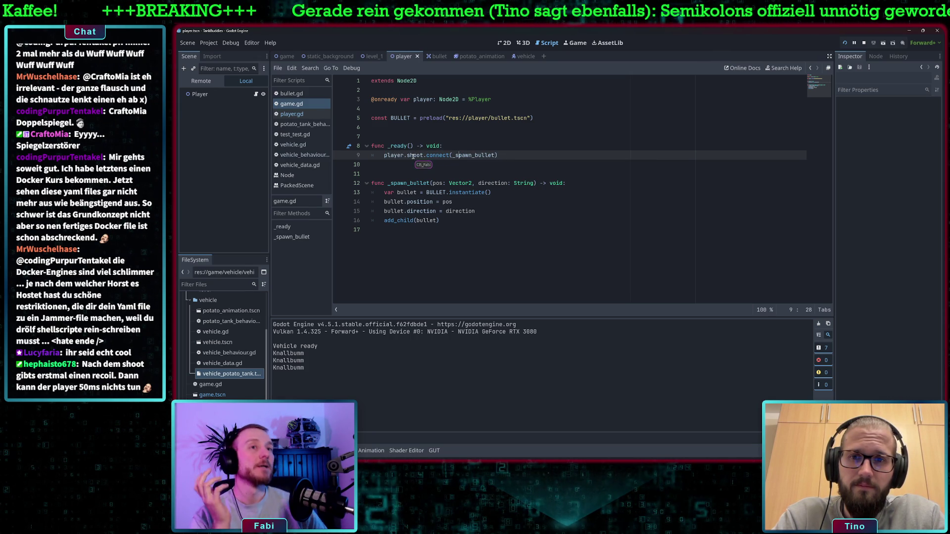
drag(384, 155, 402, 155)
shift+click(500, 155)
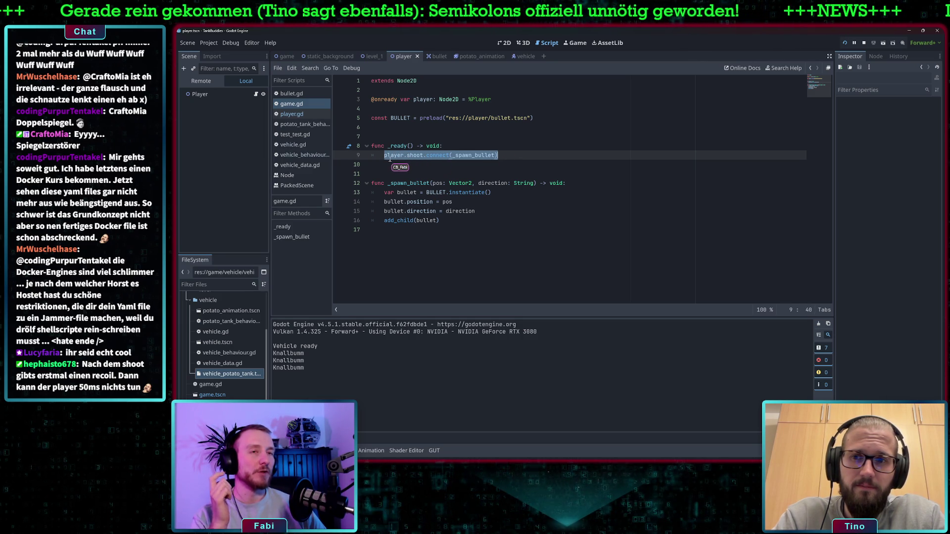
click(407, 155)
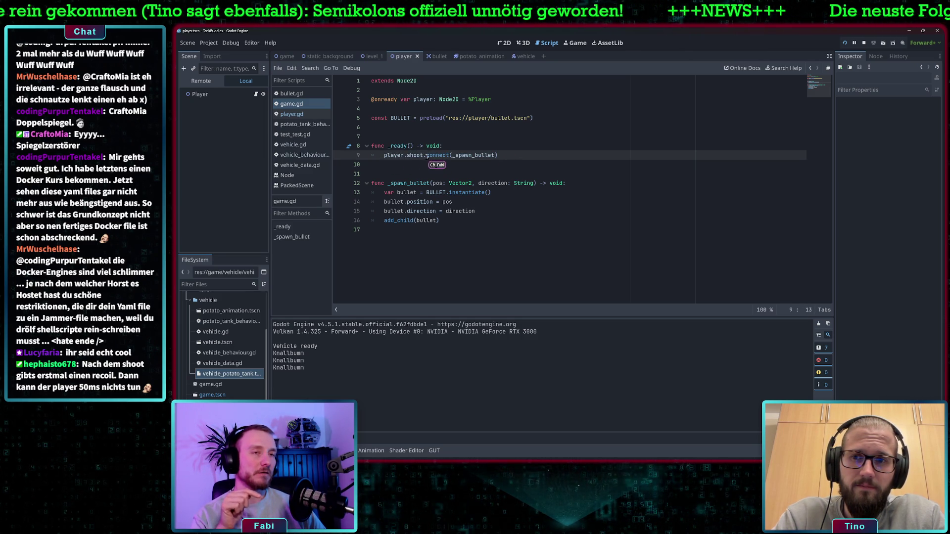
drag(499, 155, 384, 155)
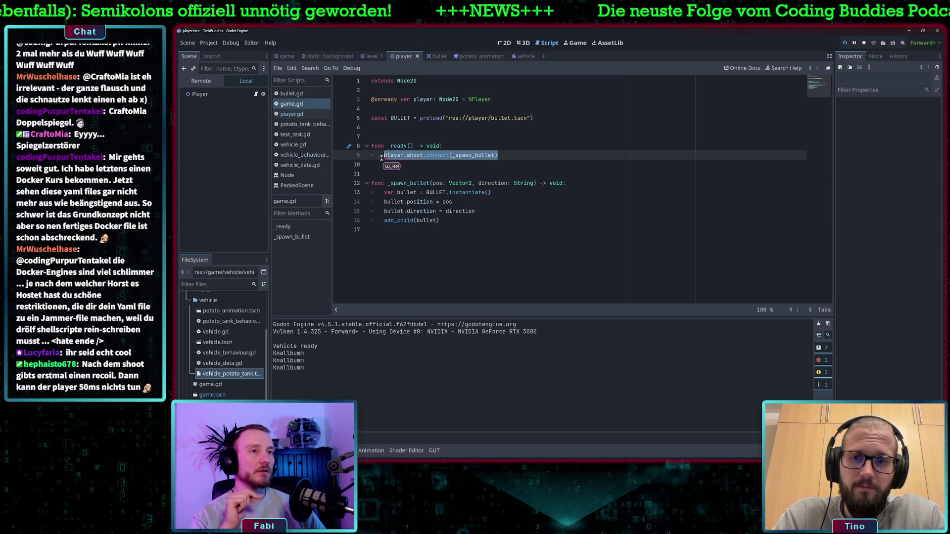
click(458, 154)
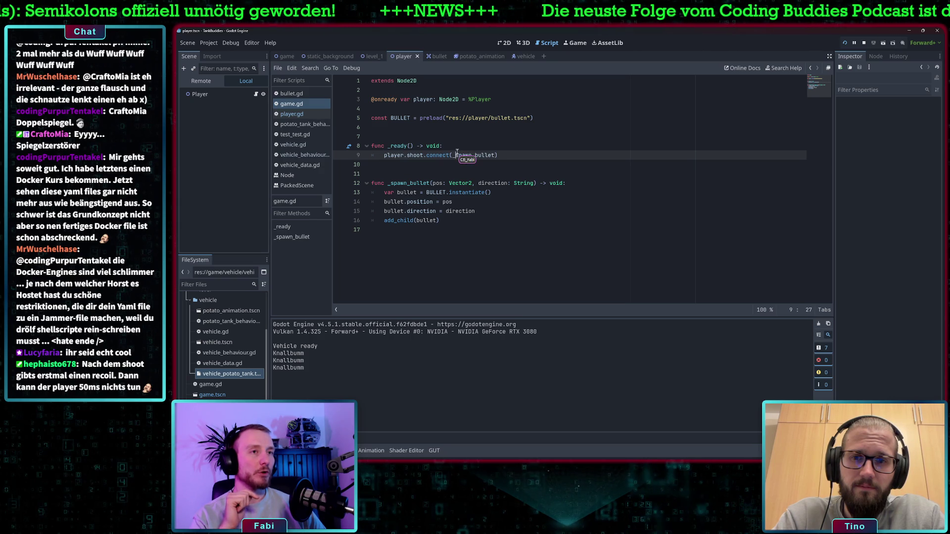
Inspect _spawn_bullet's pos and direction parameters and add_child call, then show player.gd's tank creation lines
drag(433, 183, 478, 183)
click(472, 183)
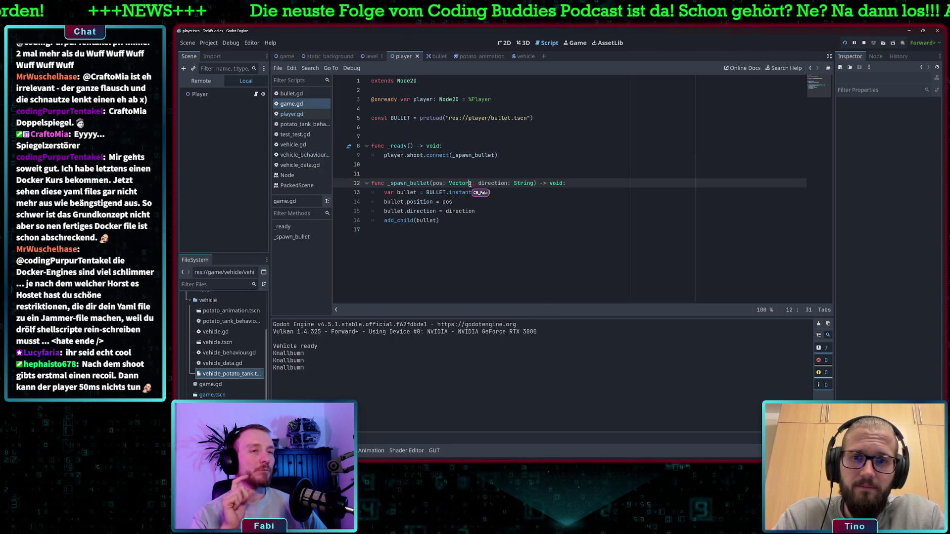
mouse_move(466, 188)
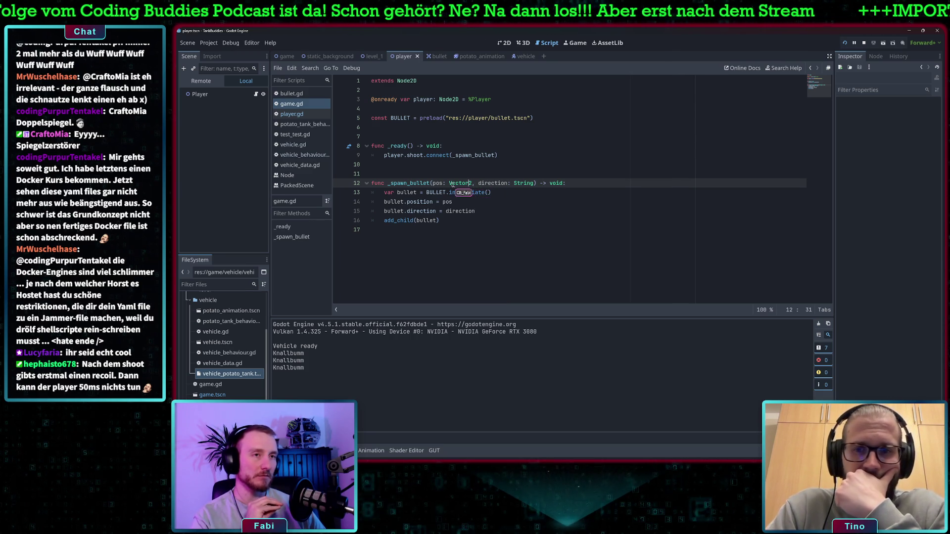
drag(478, 184, 535, 184)
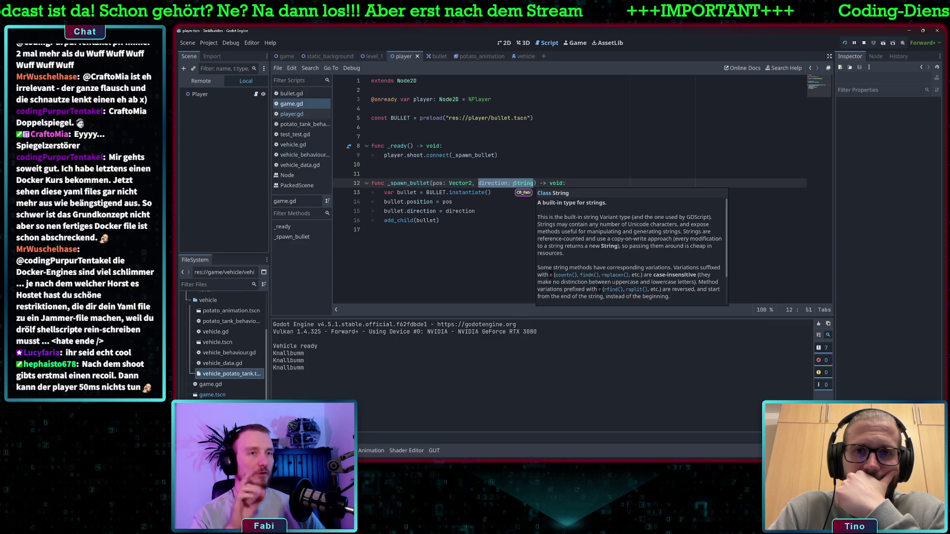
drag(433, 184, 535, 184)
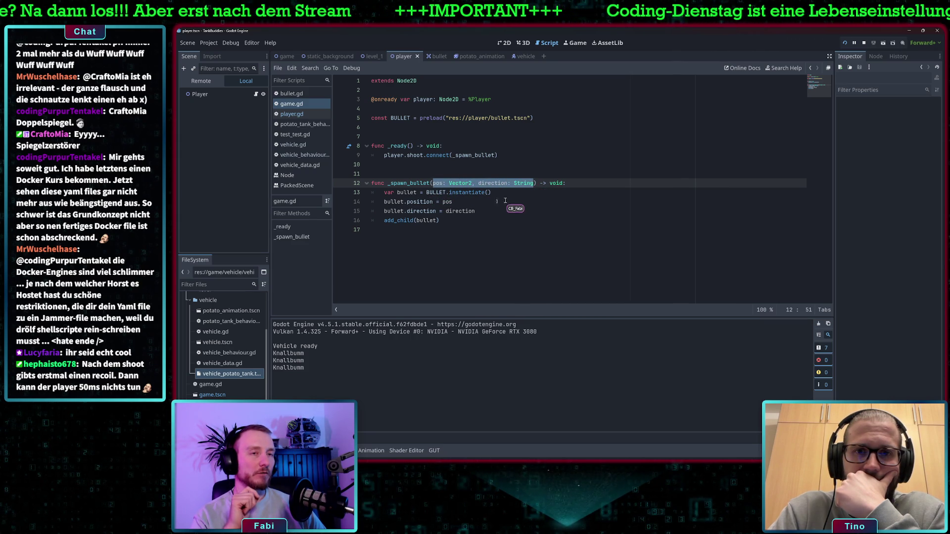
drag(385, 221, 443, 222)
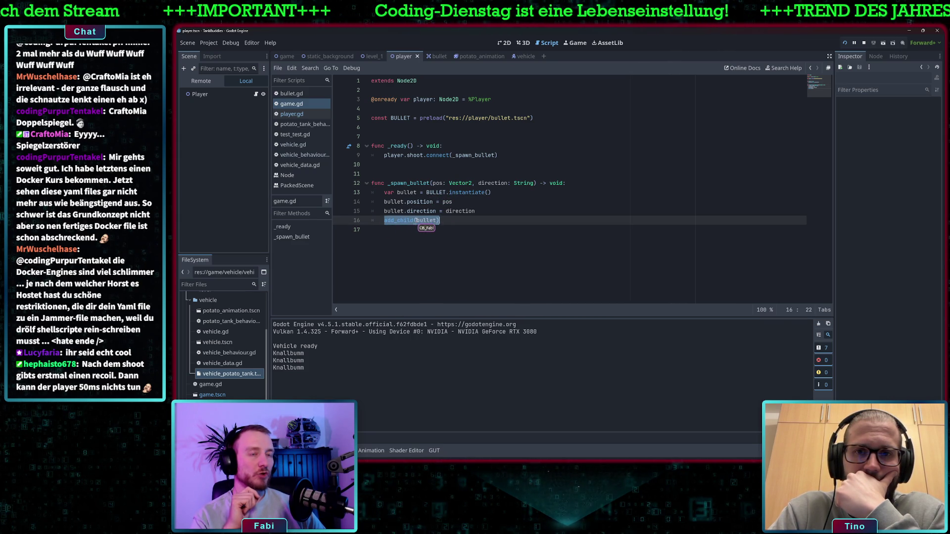
click(416, 221)
drag(441, 221, 384, 221)
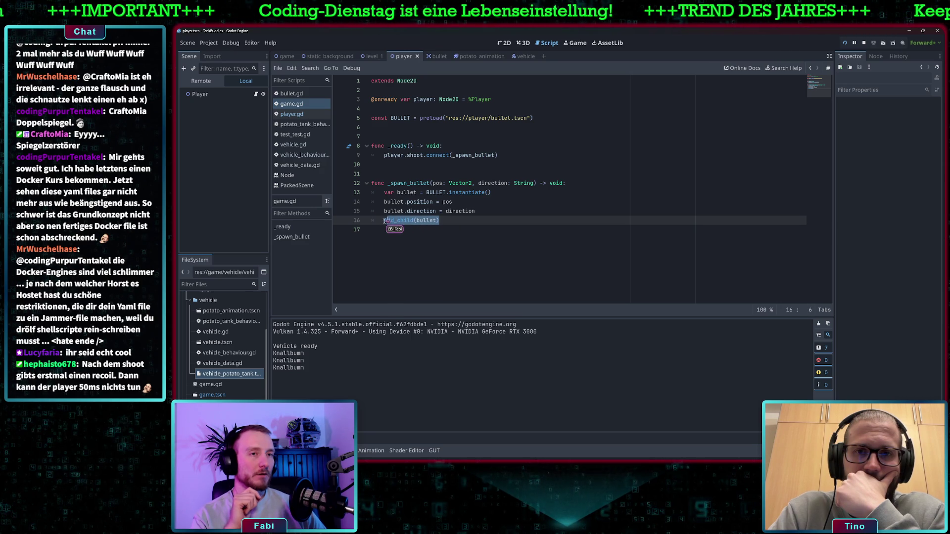
click(442, 220)
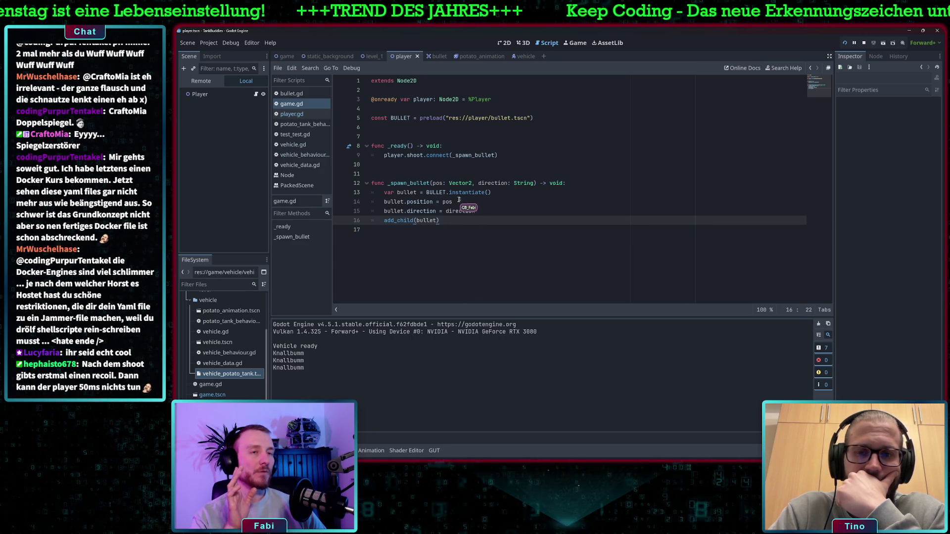
click(306, 113)
drag(384, 164, 517, 178)
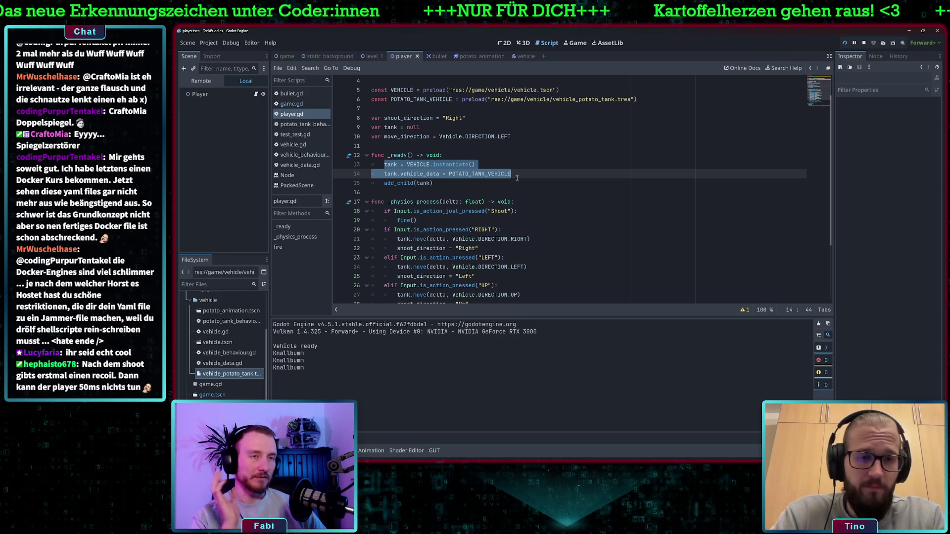
Highlight the VEHICLE and POTATO_TANK_VEHICLE lines in player.gd, then return to game.gd's _spawn_bullet
double_click(424, 165)
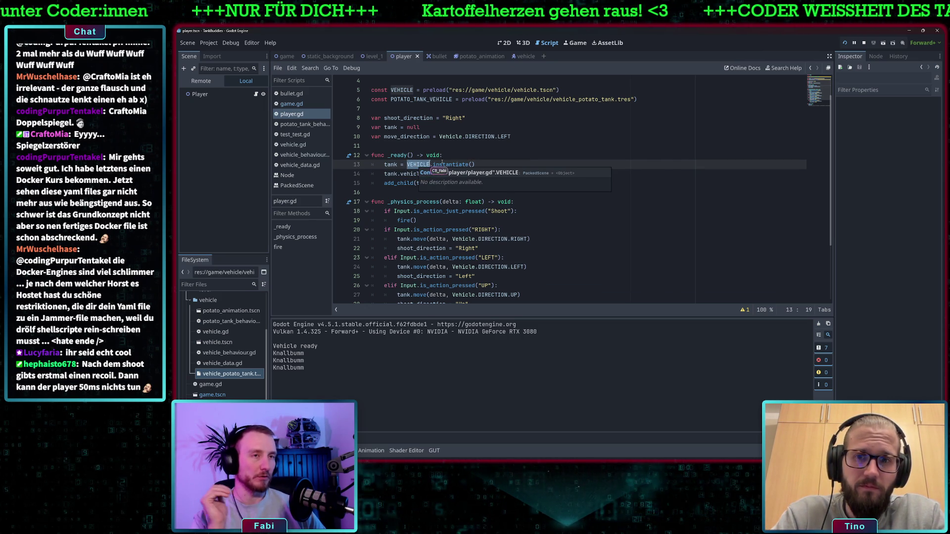
drag(444, 174, 516, 171)
click(515, 172)
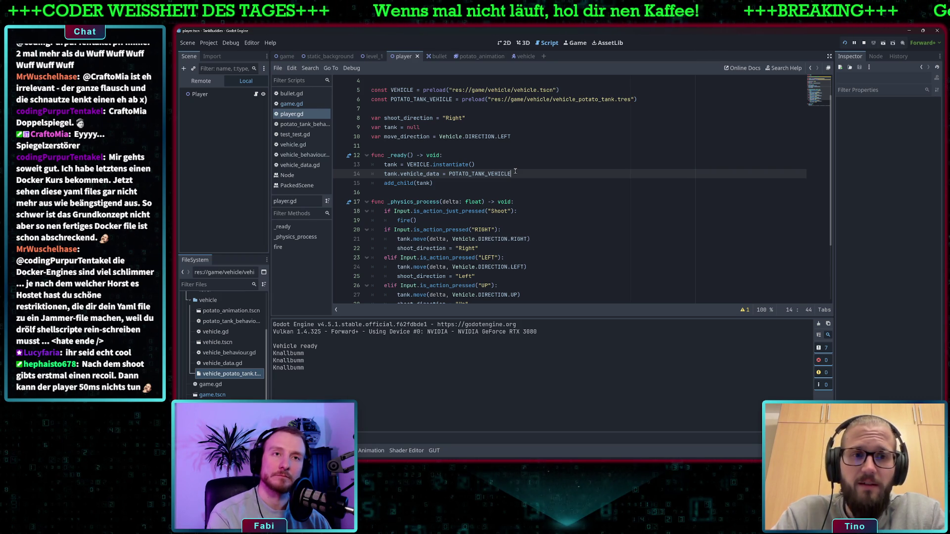
click(296, 104)
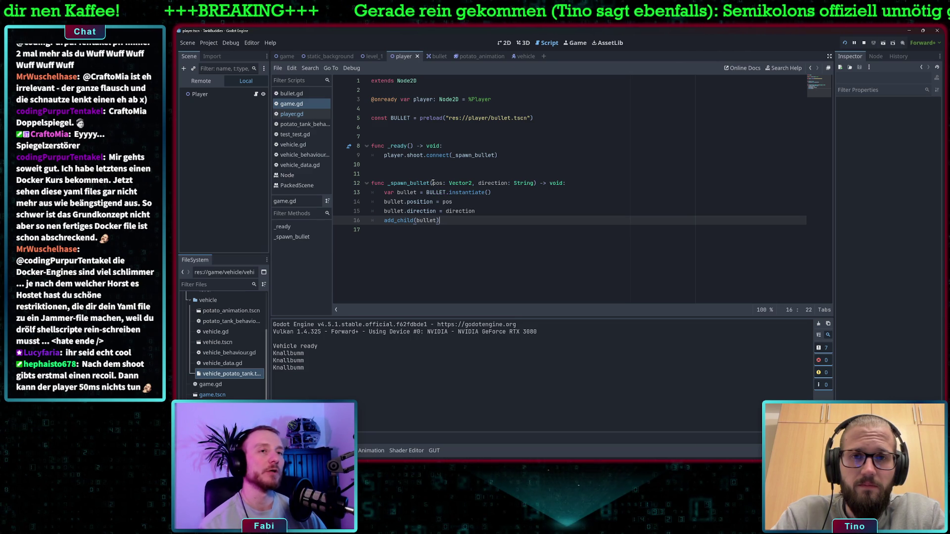
click(432, 183)
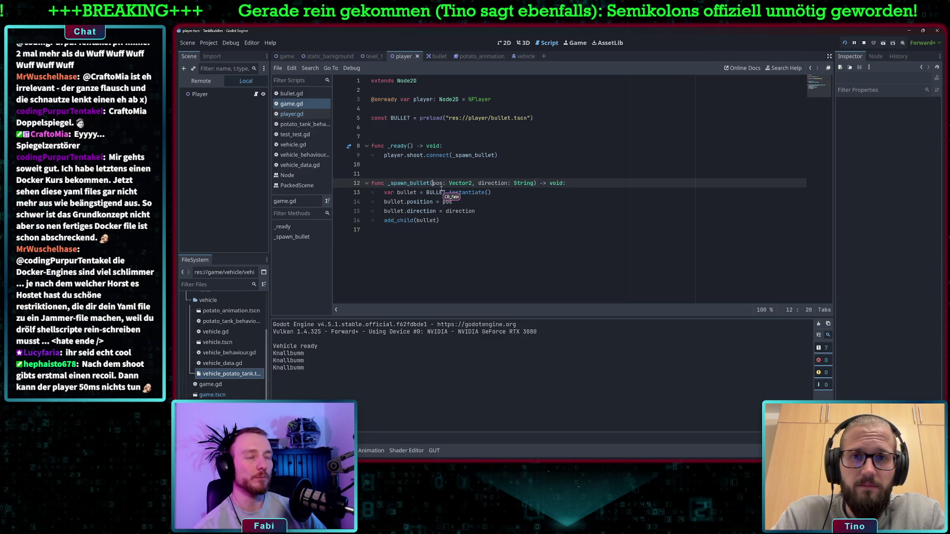
drag(384, 198, 475, 212)
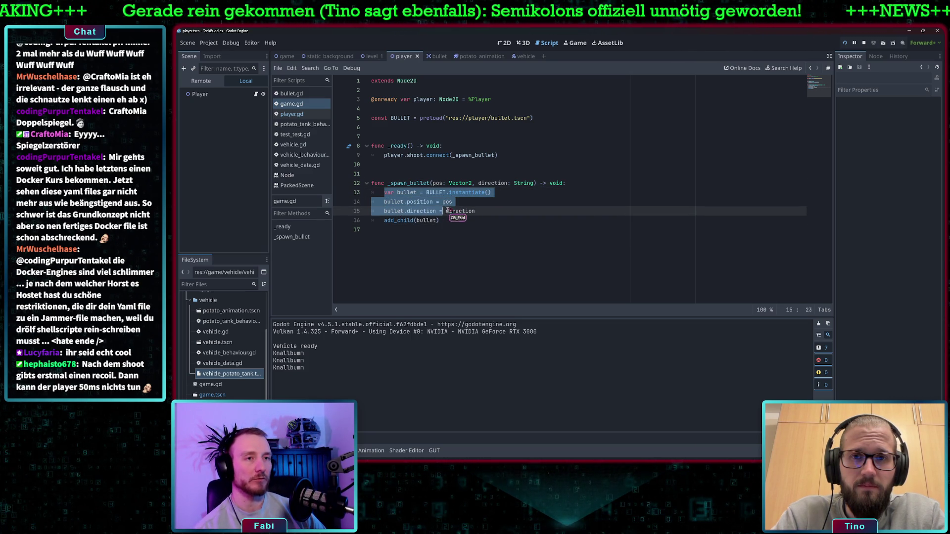
click(489, 211)
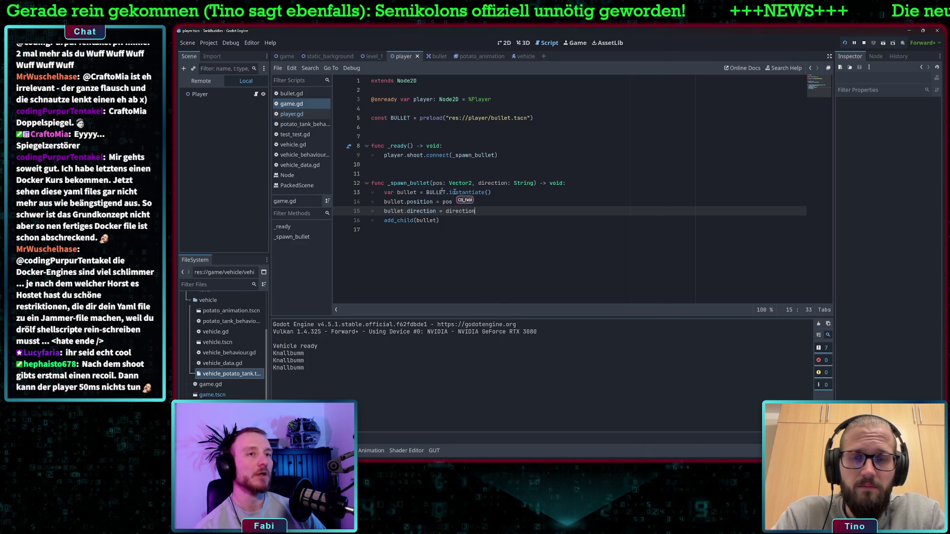
drag(426, 193, 497, 195)
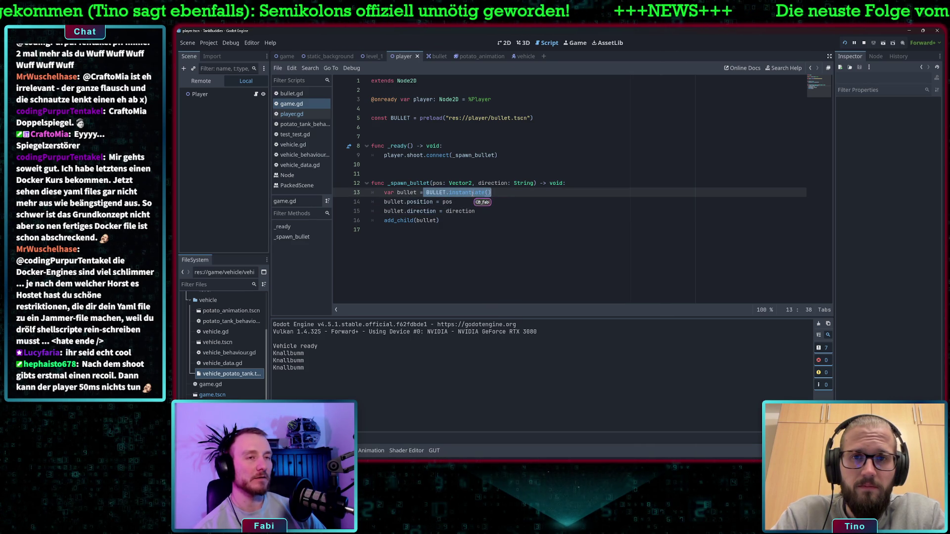
click(432, 183)
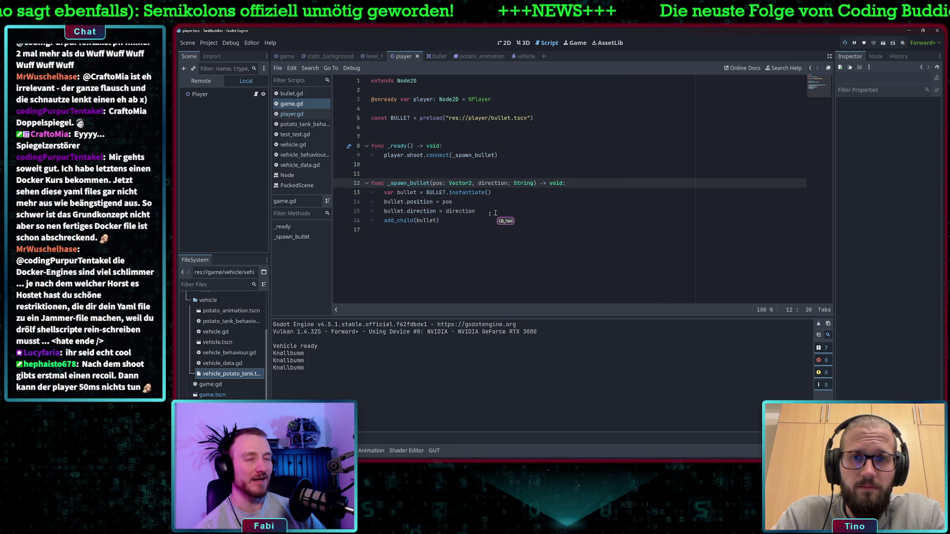
click(488, 211)
drag(488, 212, 368, 192)
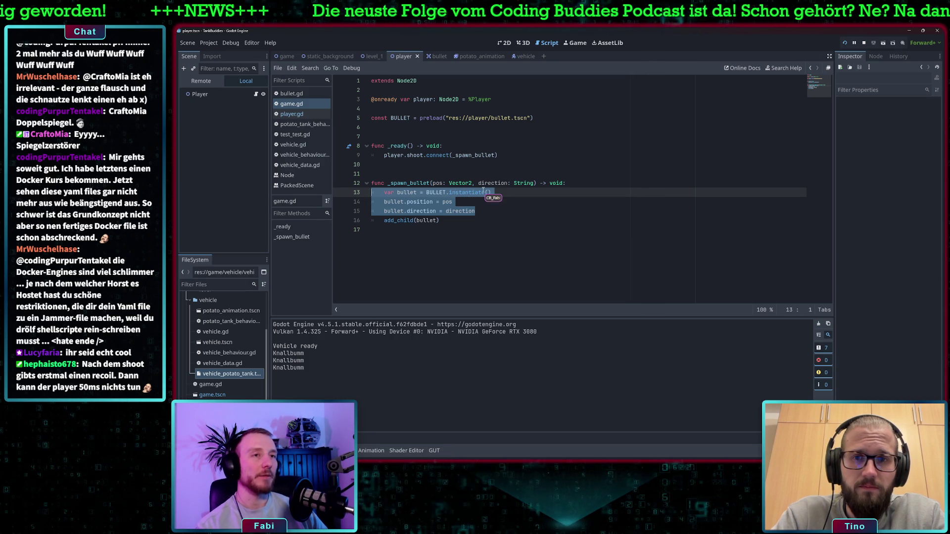
double_click(436, 192)
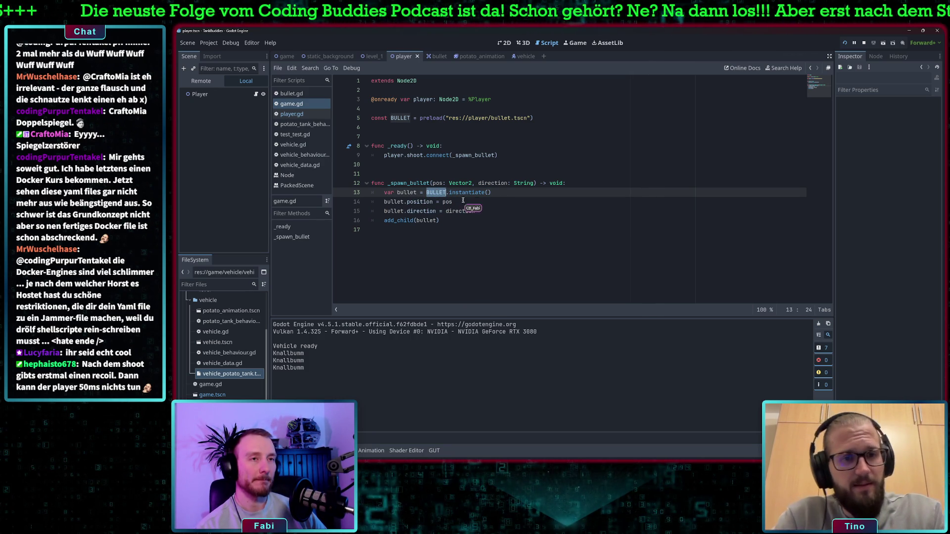
click(533, 183)
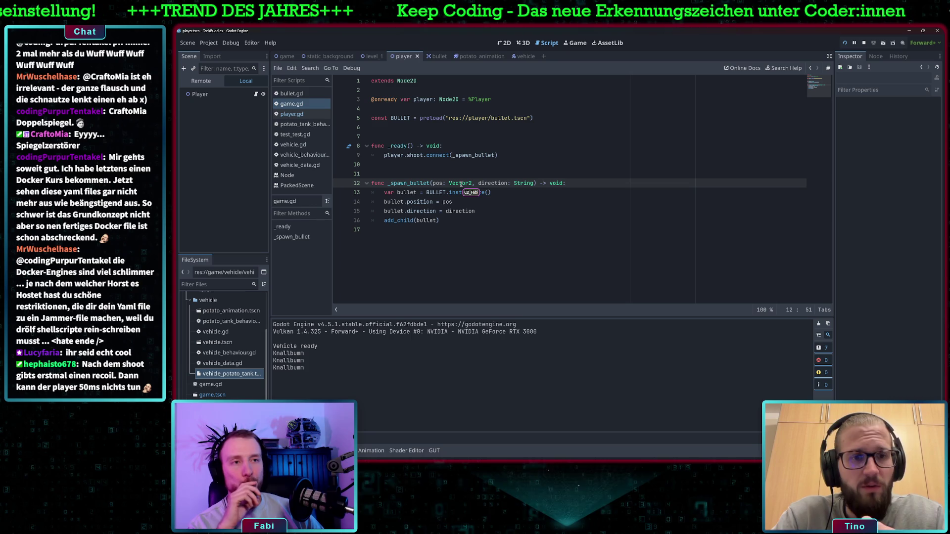
mouse_move(461, 184)
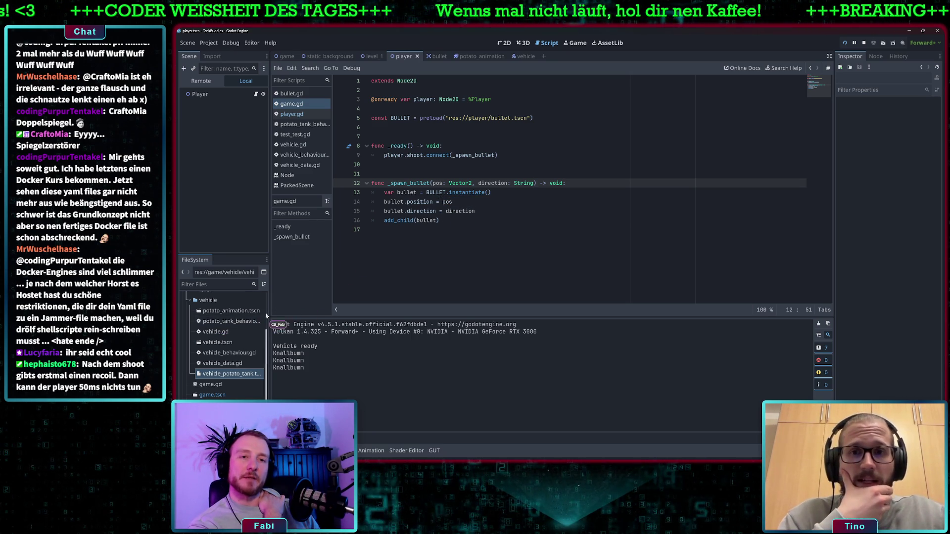
drag(271, 312, 300, 311)
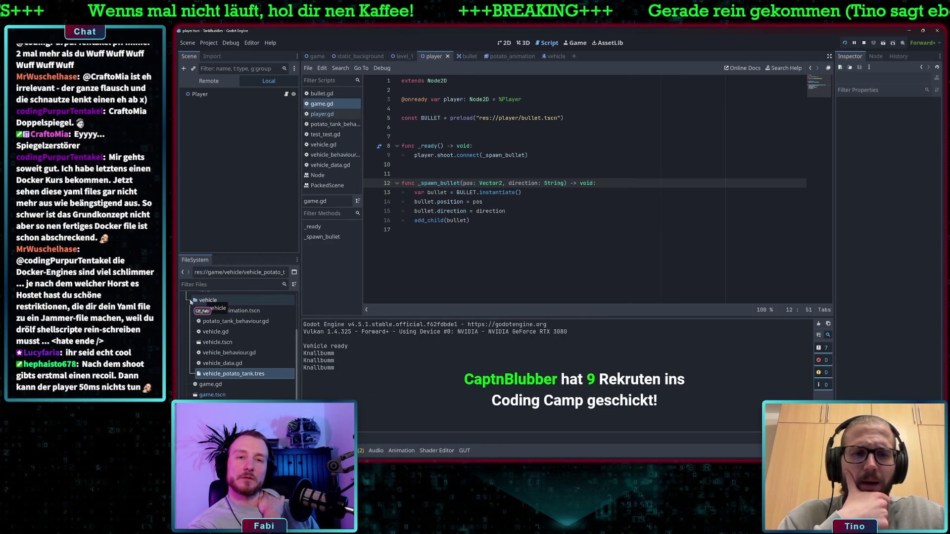
Collapse the vehicle folder in FileSystem, review game.gd's add_child line, and select the game folder
click(190, 300)
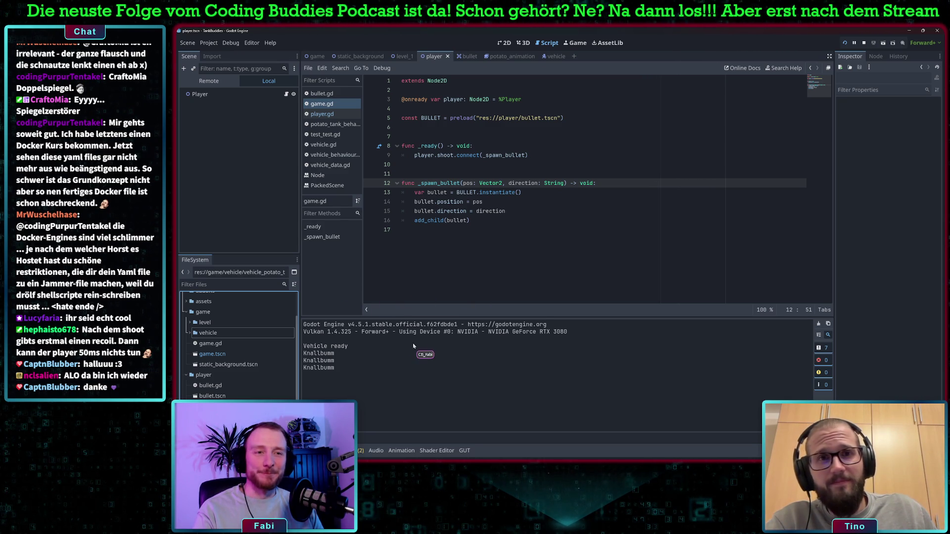
click(484, 220)
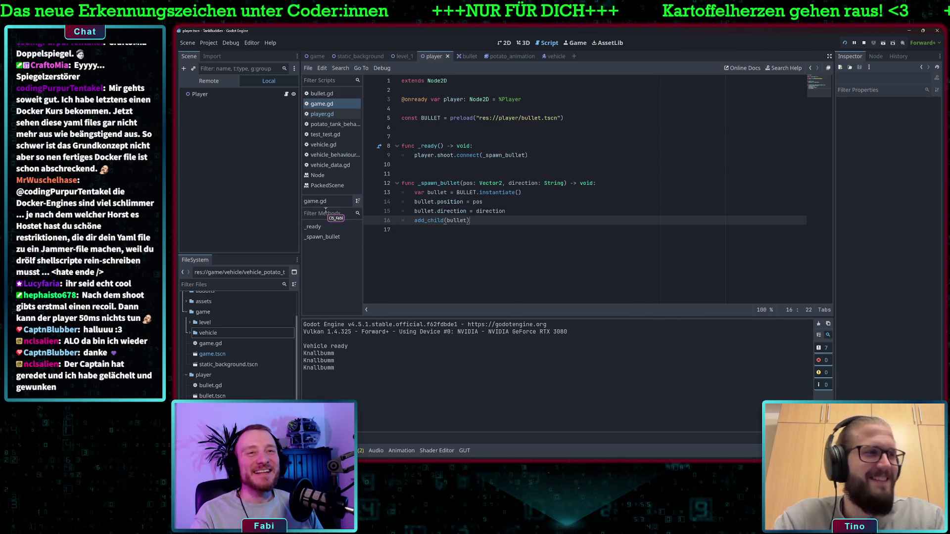
click(219, 312)
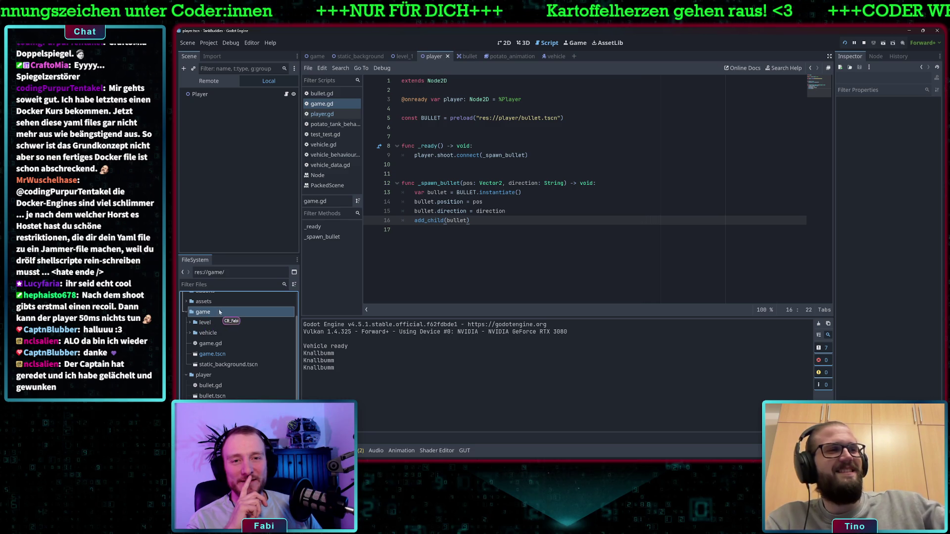
right_click(205, 311)
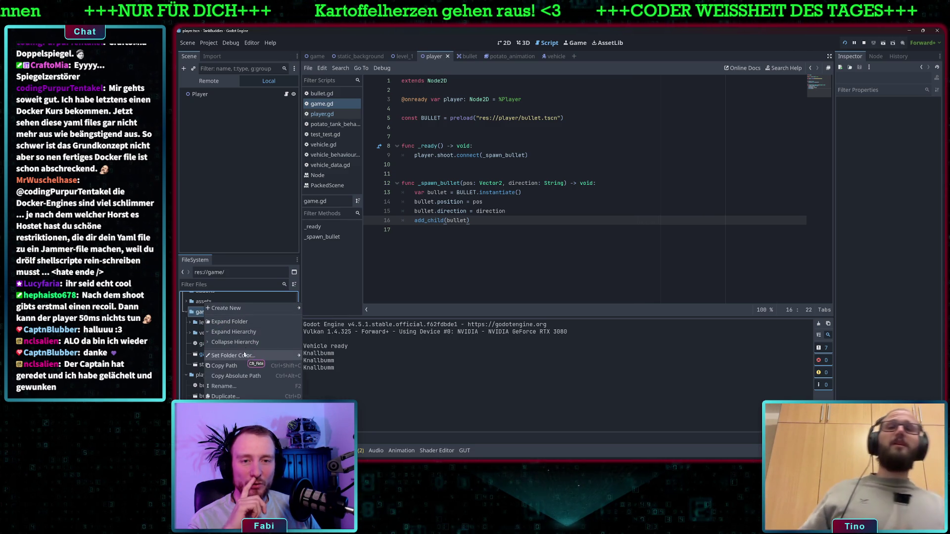
Create a folder named 'bullet' inside res://game/ and expand the vehicle folder
mouse_move(277, 308)
click(313, 310)
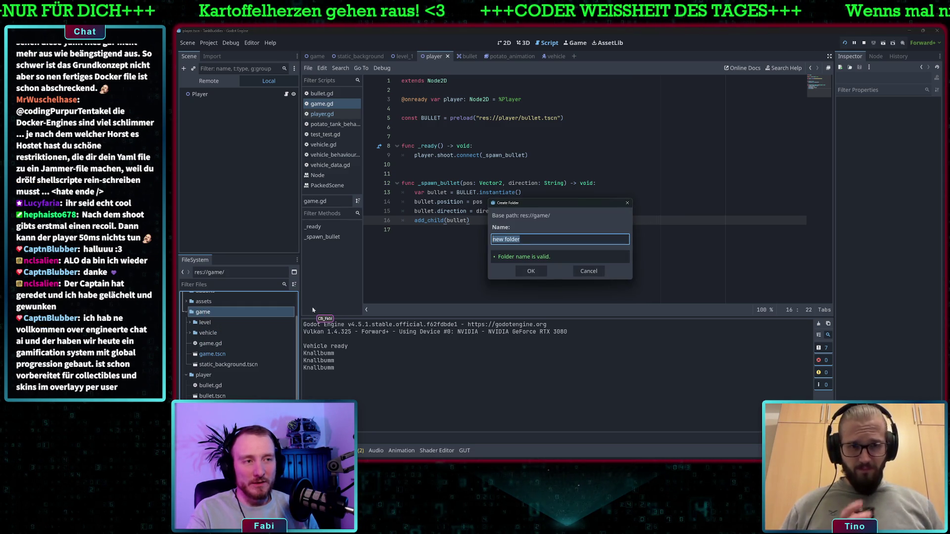
text(bullet)
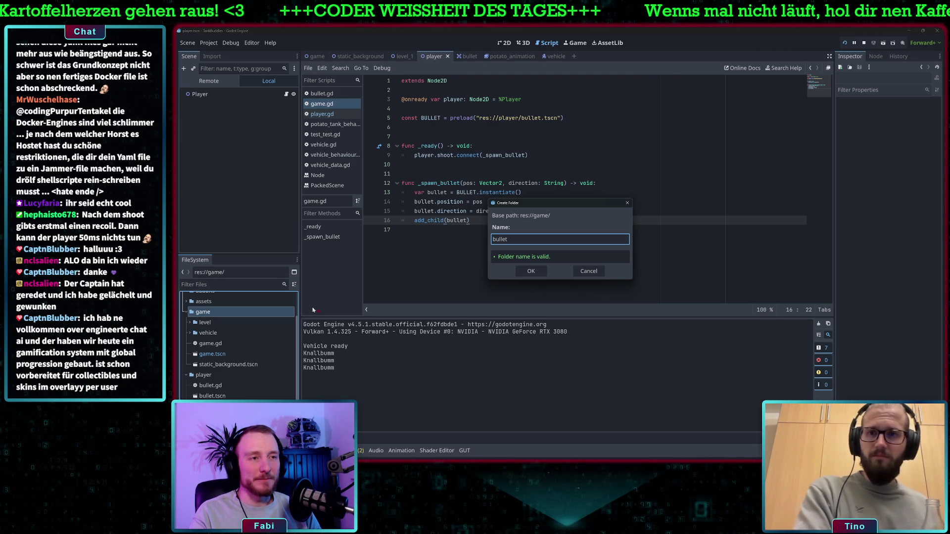
key(Return)
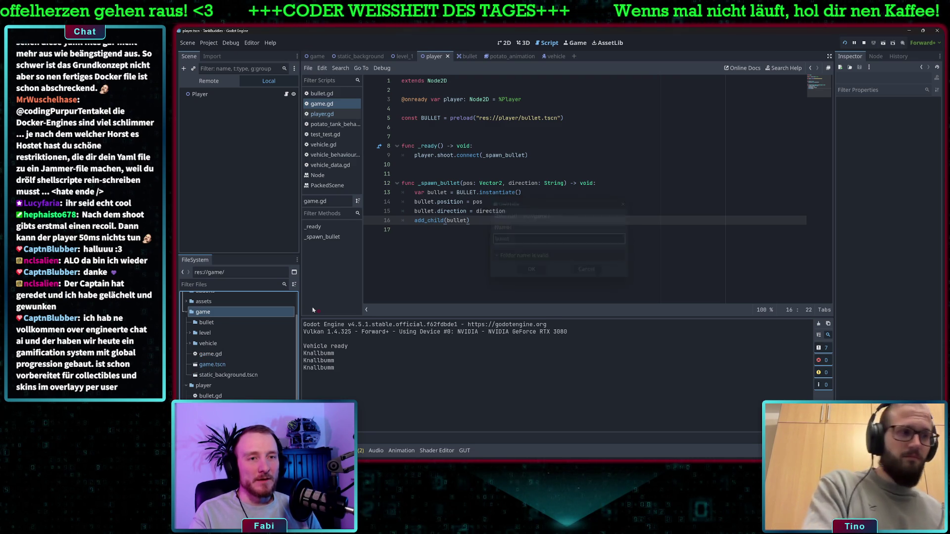
click(190, 343)
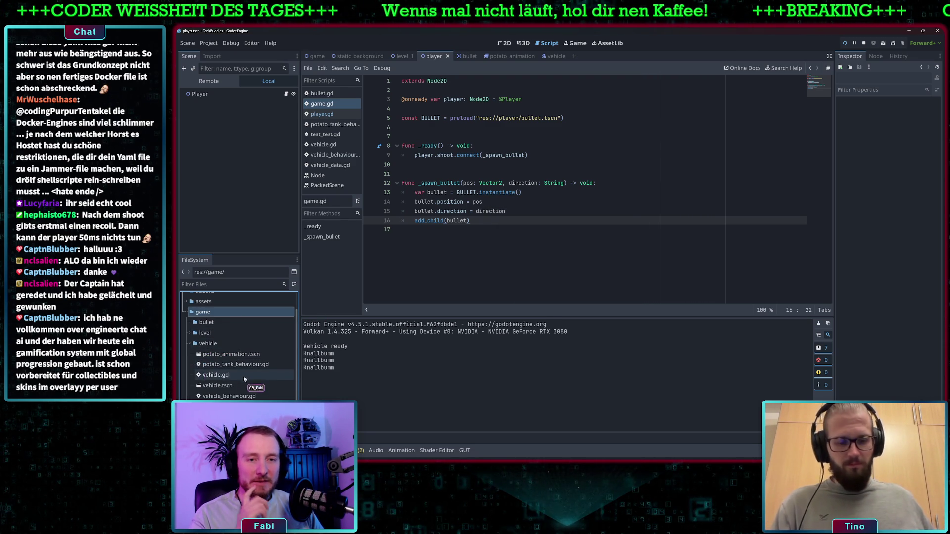
Move bullet.gd and bullet.tscn from the player folder into res://game/bullet, then open bullet.gd
drag(199, 337, 213, 324)
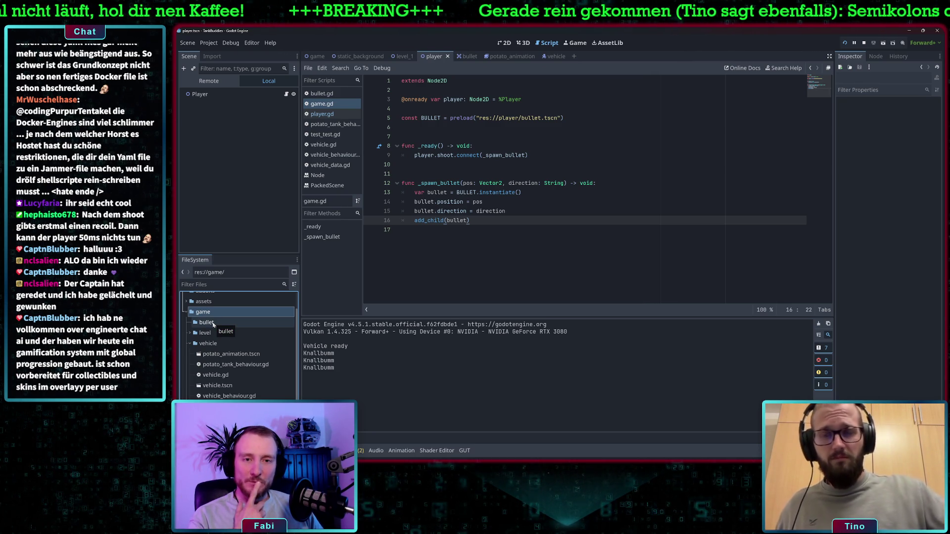
scroll(214, 324, down, 3)
scroll(218, 347, down, 1)
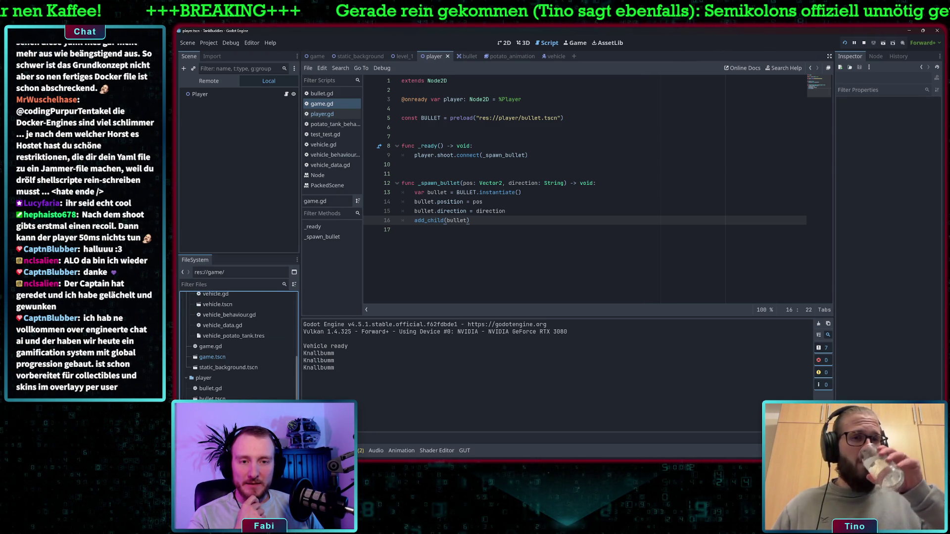
click(216, 391)
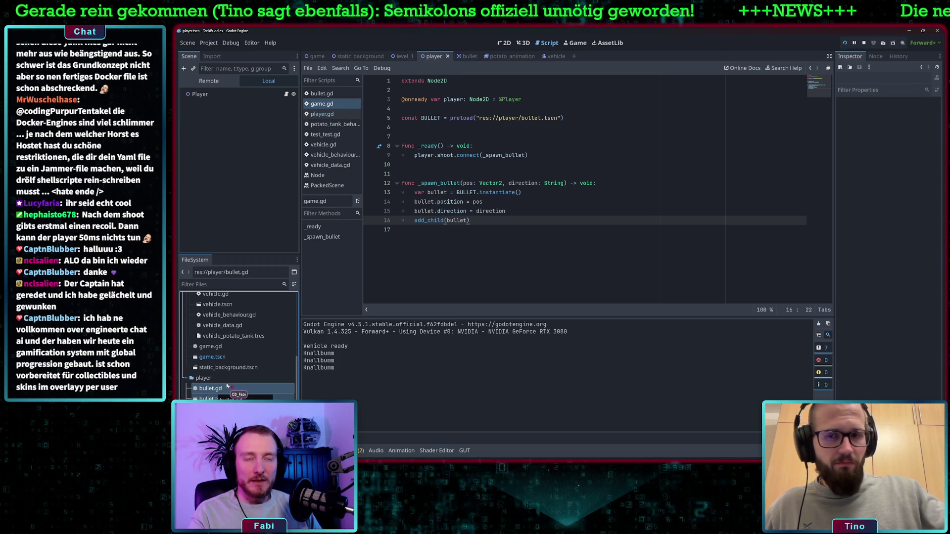
scroll(223, 388, up, 5)
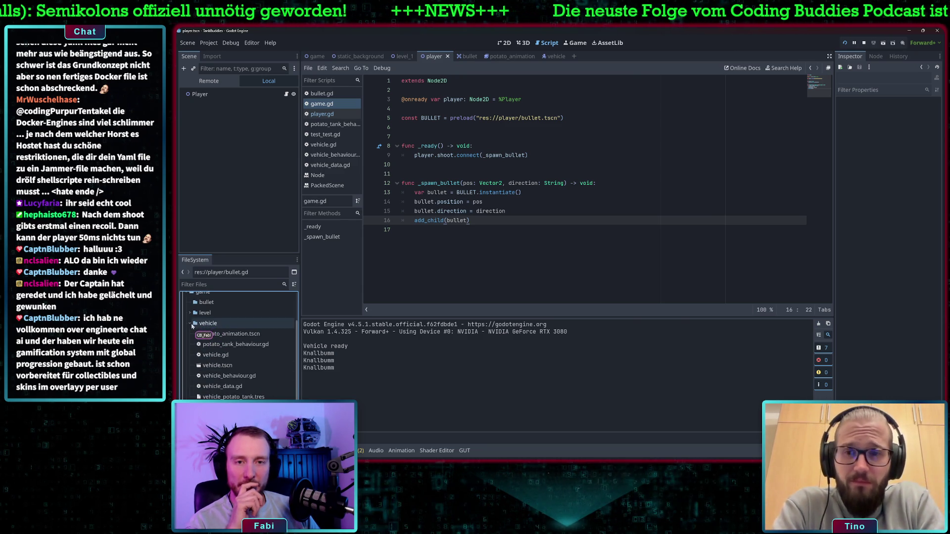
click(192, 326)
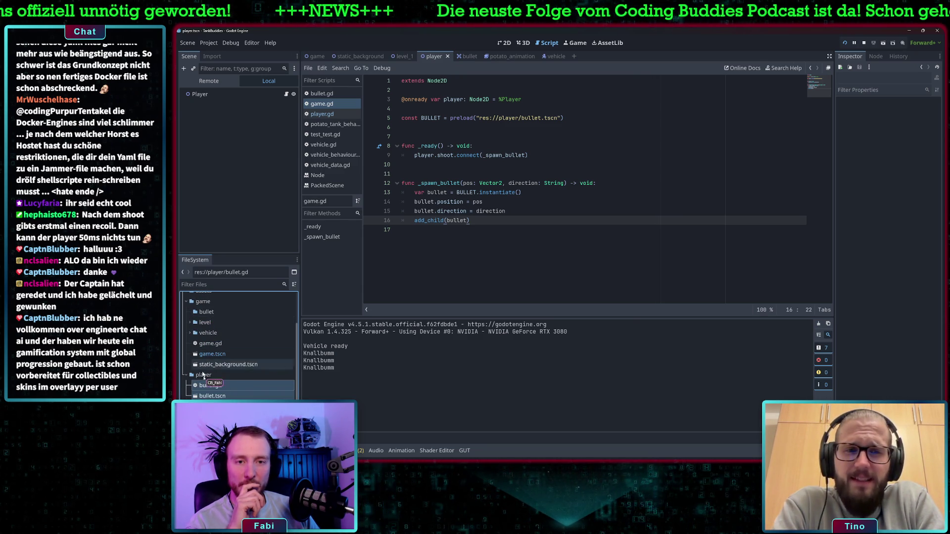
scroll(218, 347, up, 2)
click(228, 333)
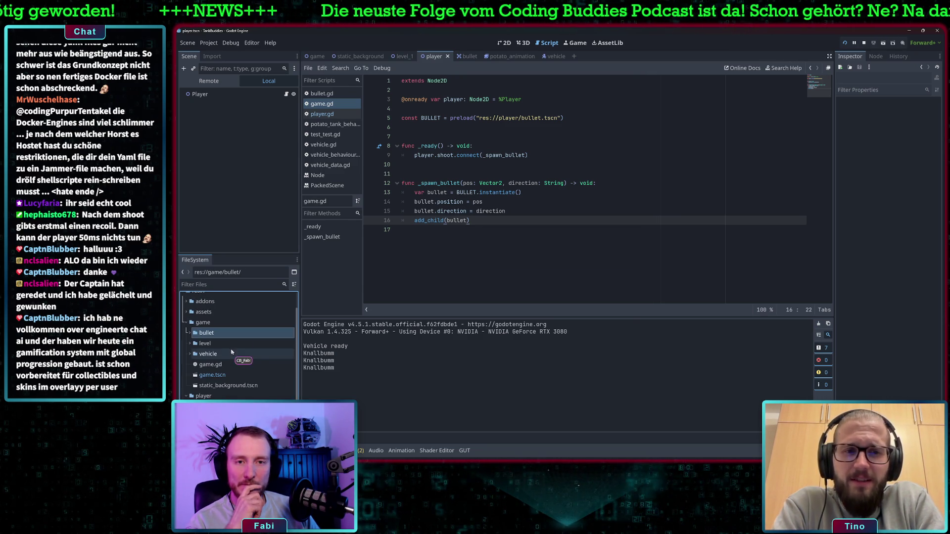
click(190, 335)
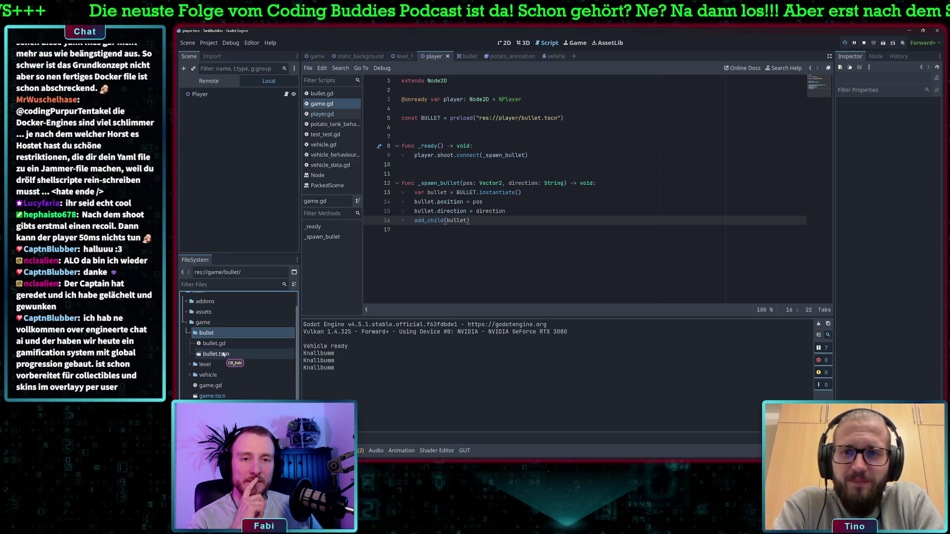
click(190, 375)
scroll(235, 377, down, 2)
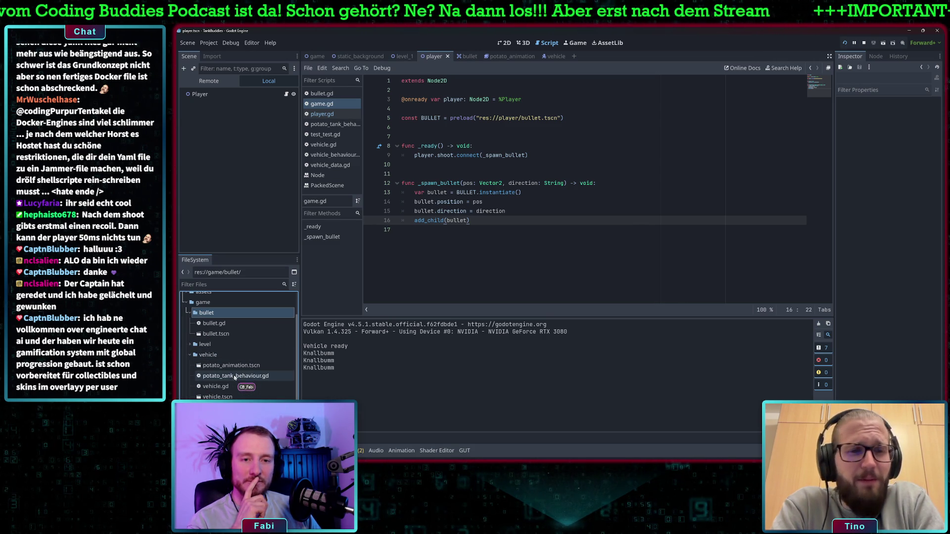
double_click(221, 324)
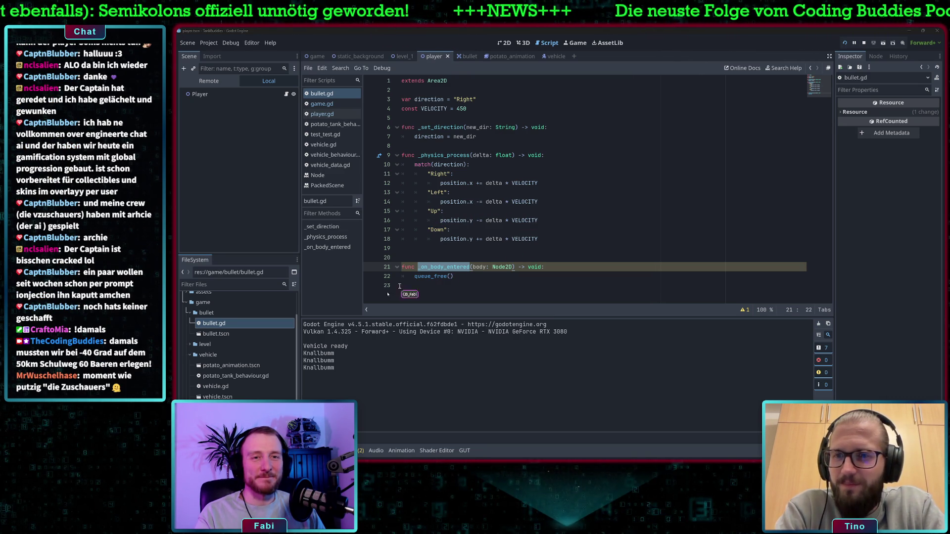
Read vehicle.gd, then open bullet.tscn with its AnimatedSprite2D and CollisionShape2D children
double_click(224, 386)
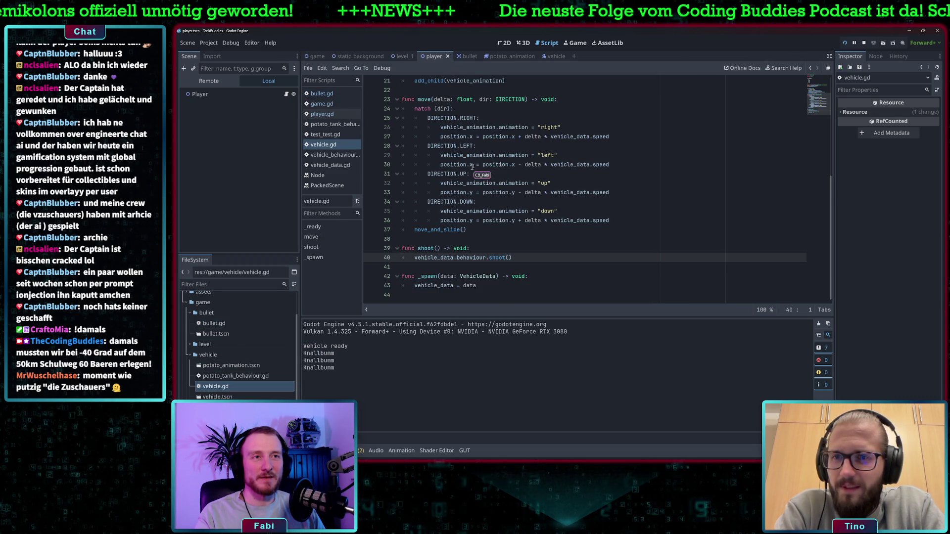
scroll(480, 166, up, 7)
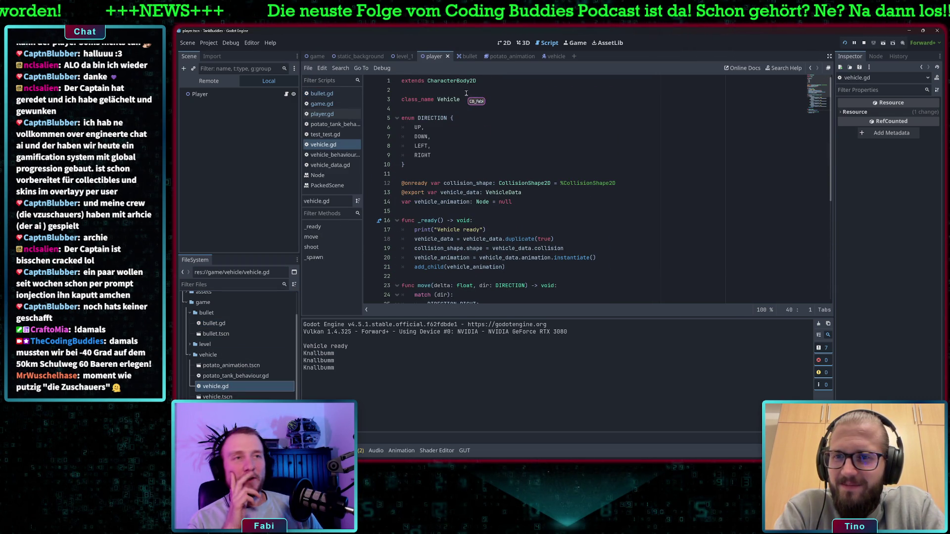
double_click(216, 334)
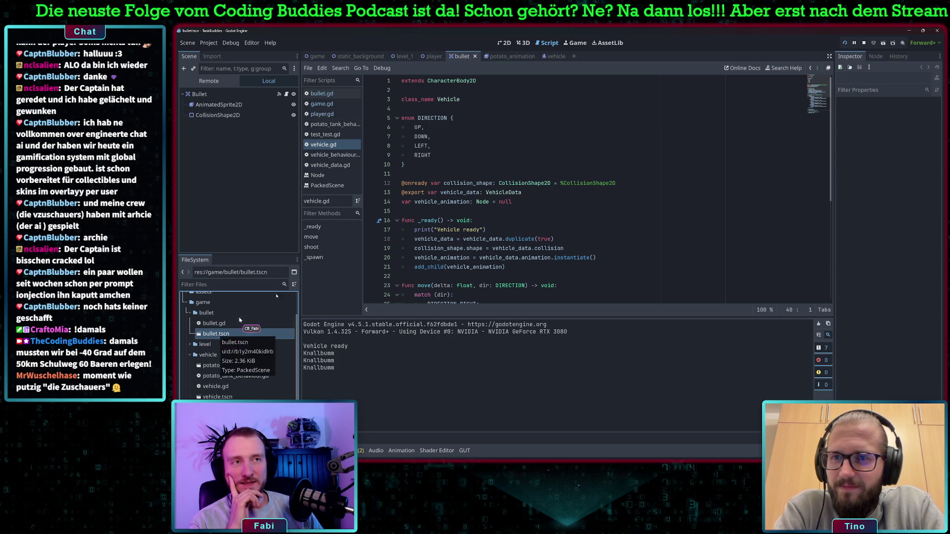
double_click(220, 325)
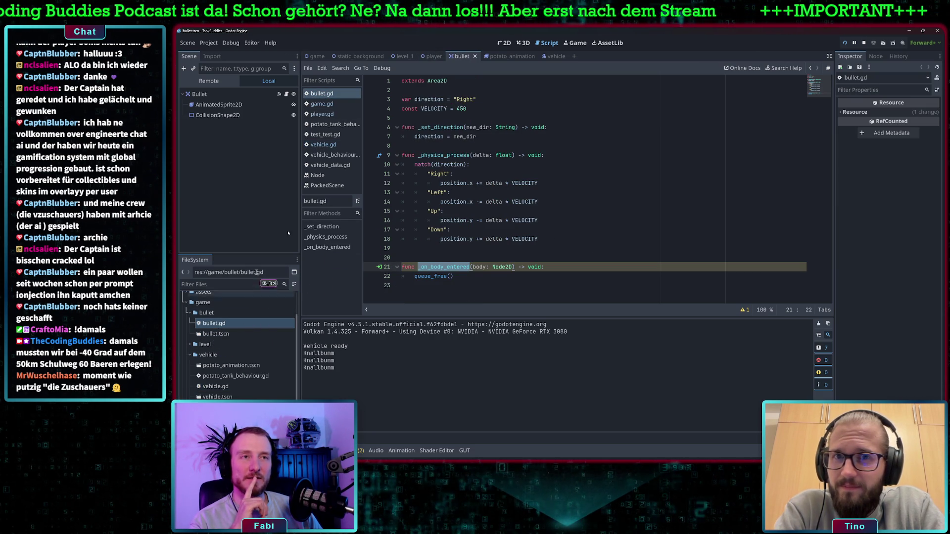
click(218, 343)
click(220, 336)
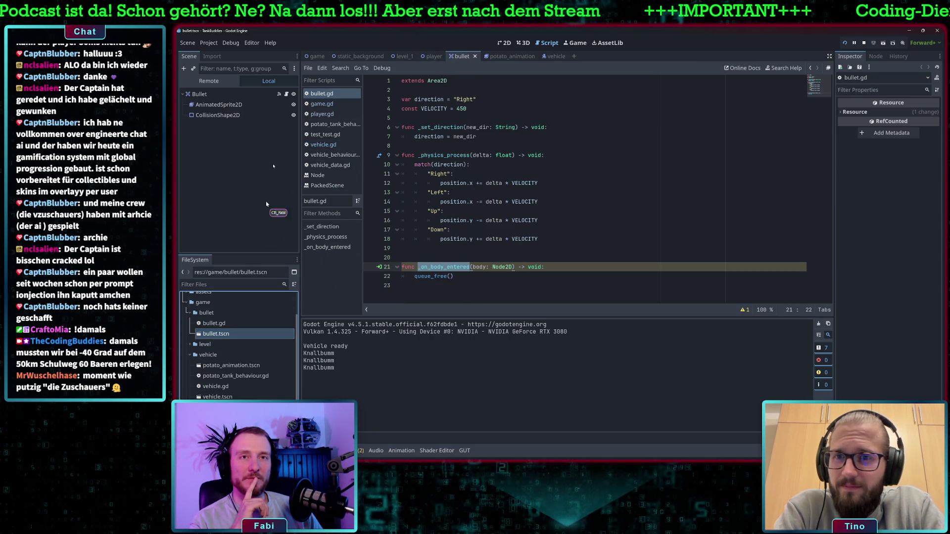
click(233, 94)
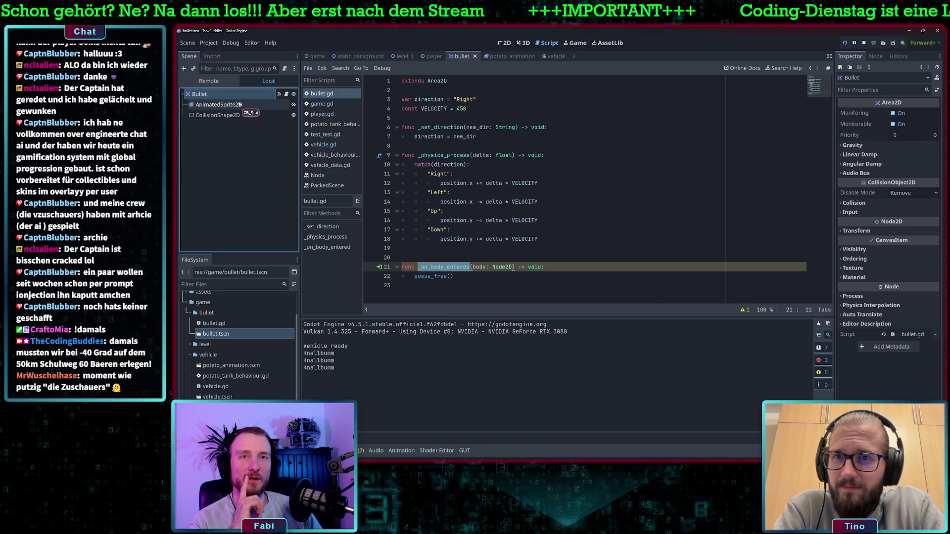
click(239, 105)
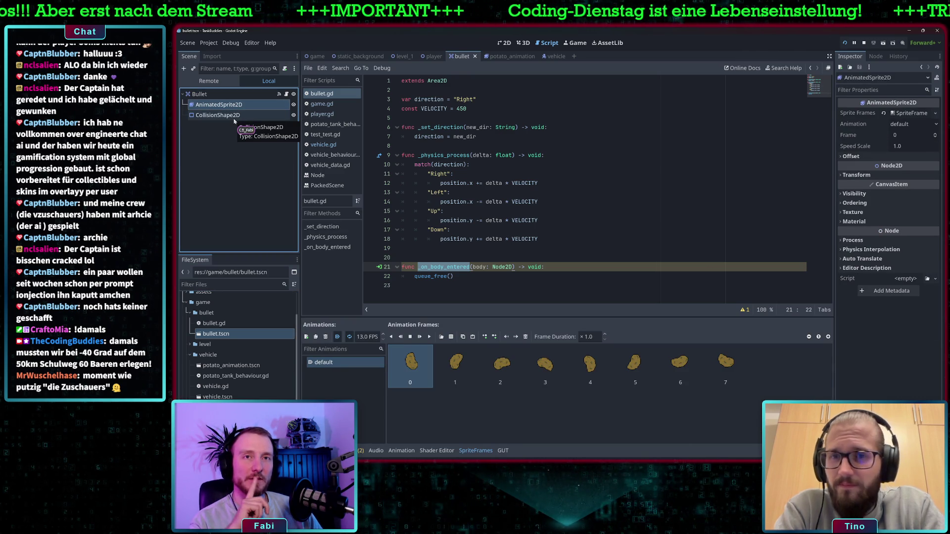
click(235, 117)
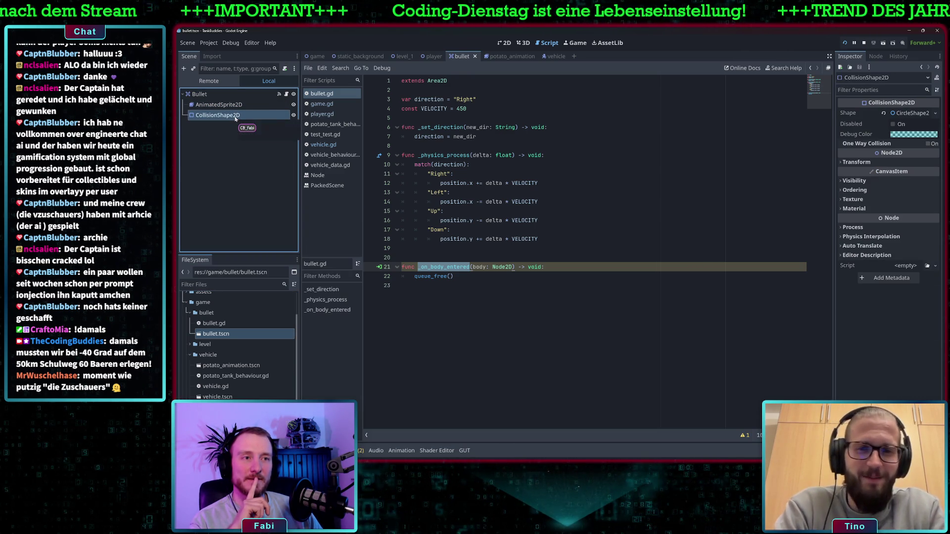
click(236, 106)
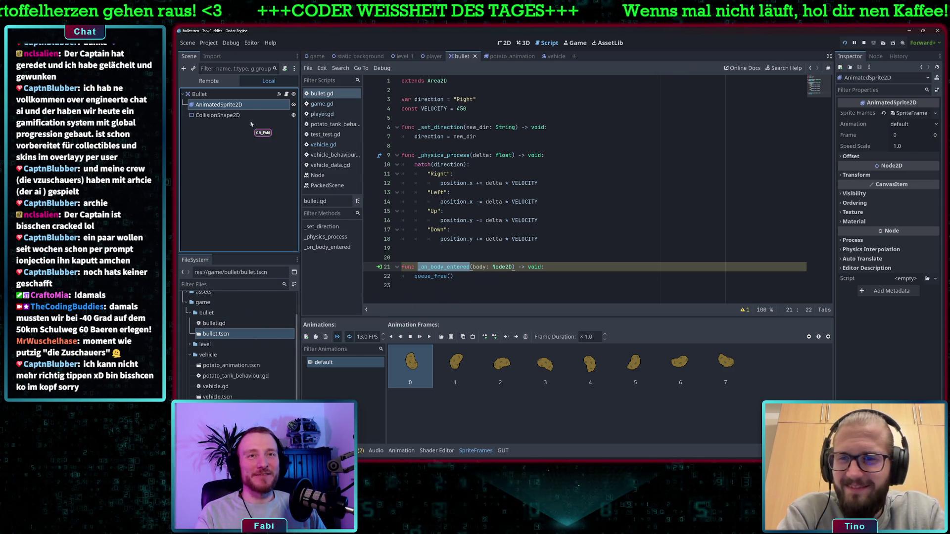
double_click(219, 387)
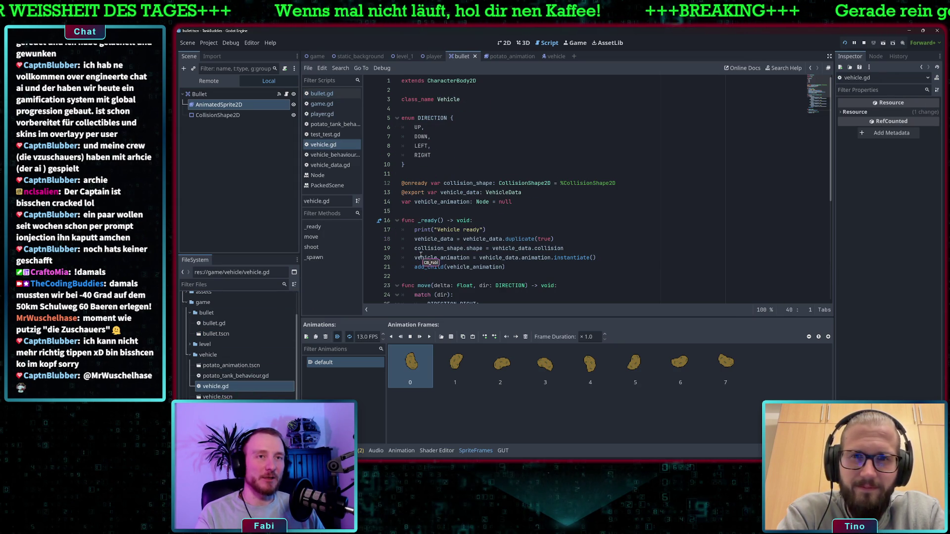
double_click(231, 323)
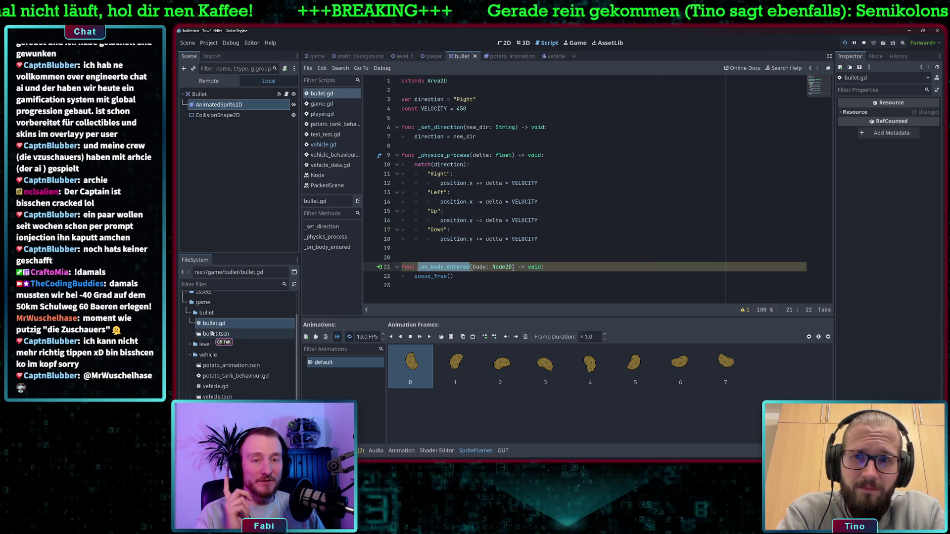
Create and open bullet_data.gd in res://game/bullet/, then return to vehicle_data.gd for reference
right_click(205, 312)
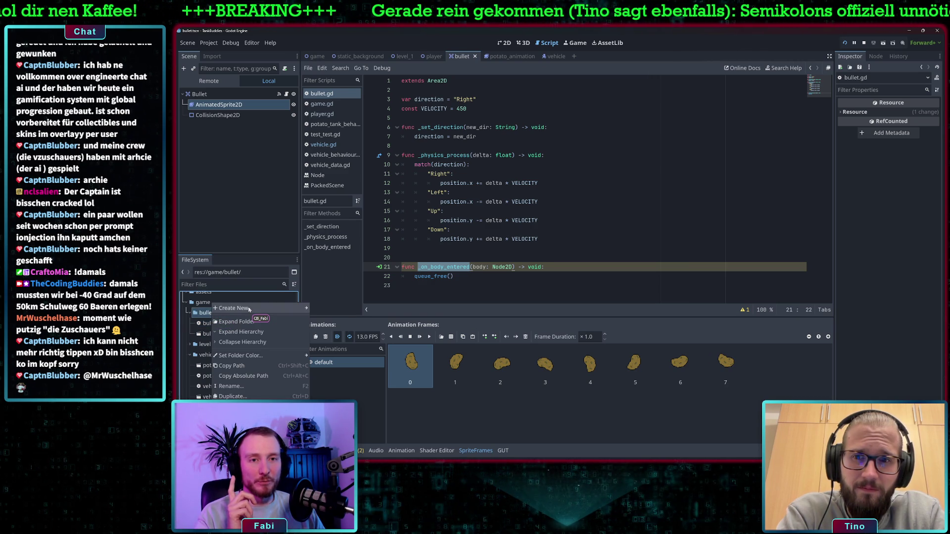
mouse_move(252, 309)
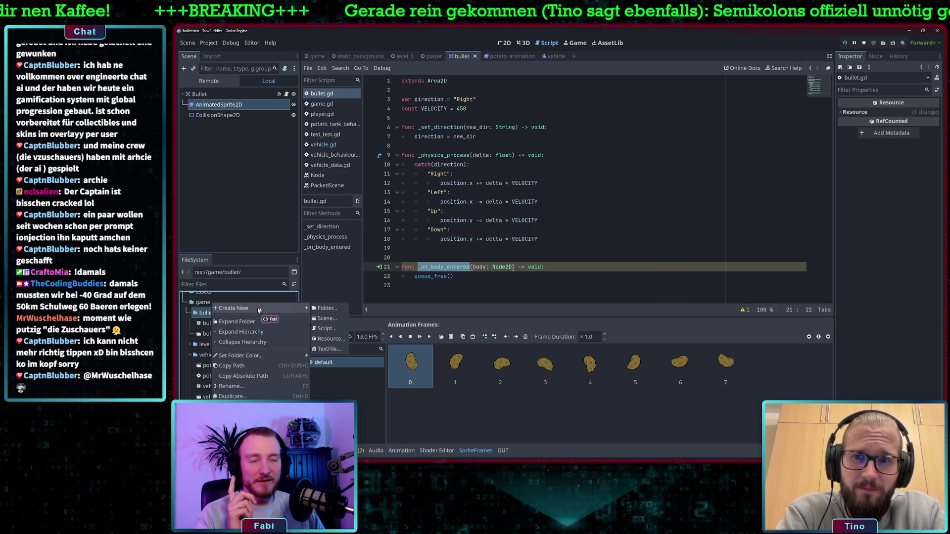
click(327, 329)
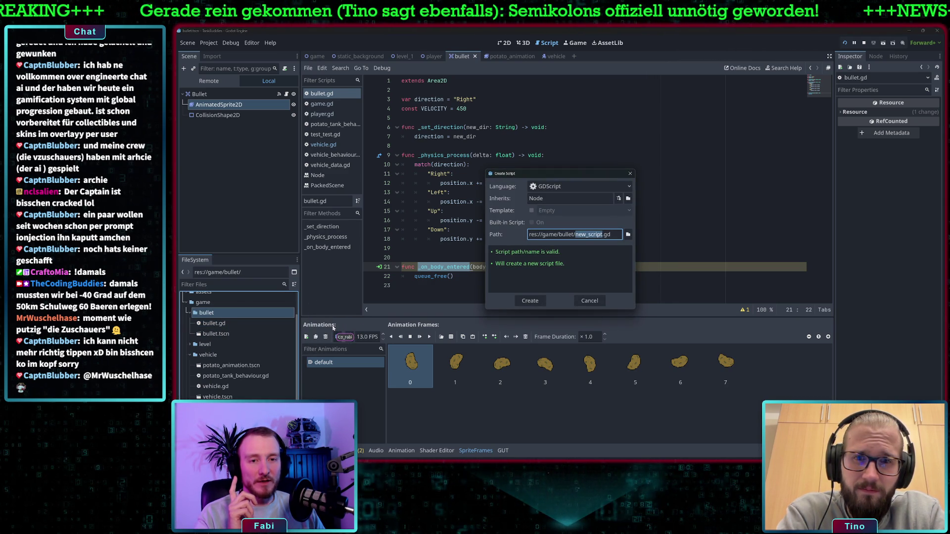
text(bullet)
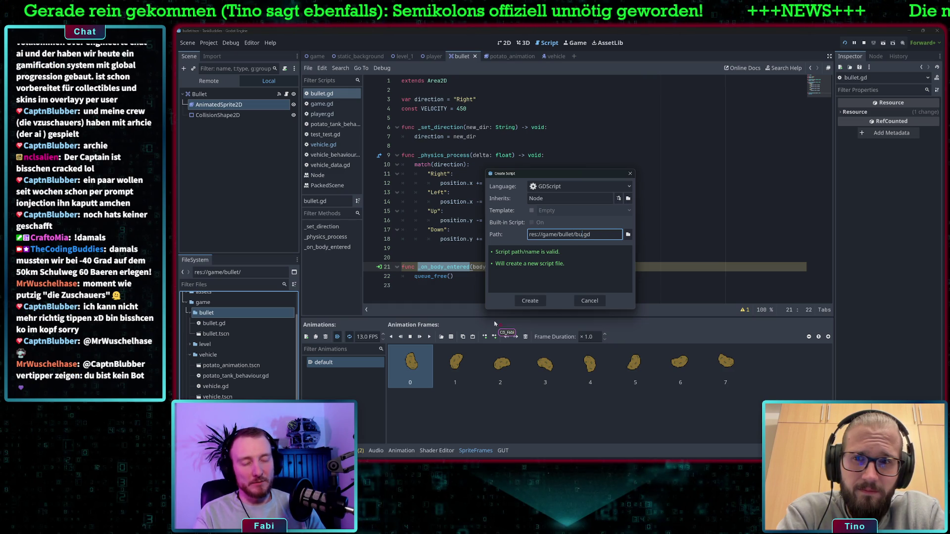
text(_data)
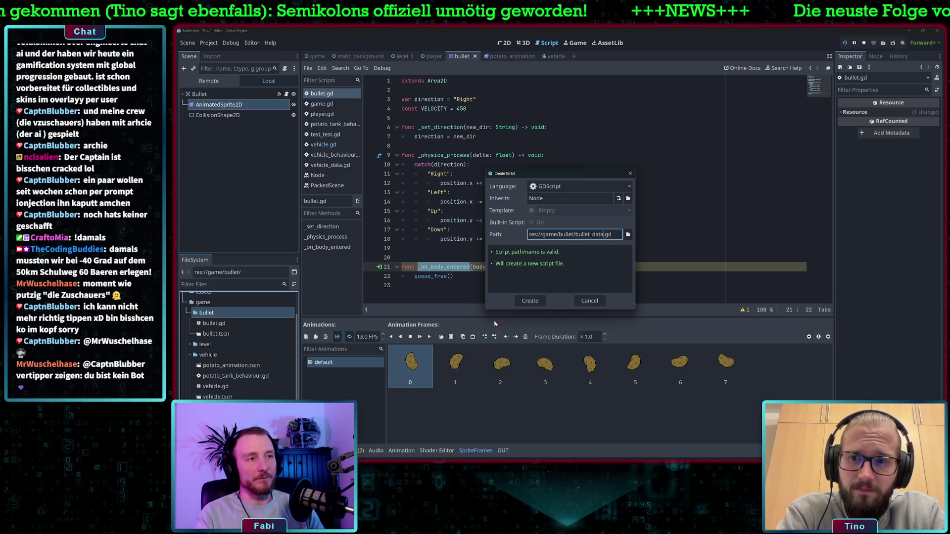
key(Return)
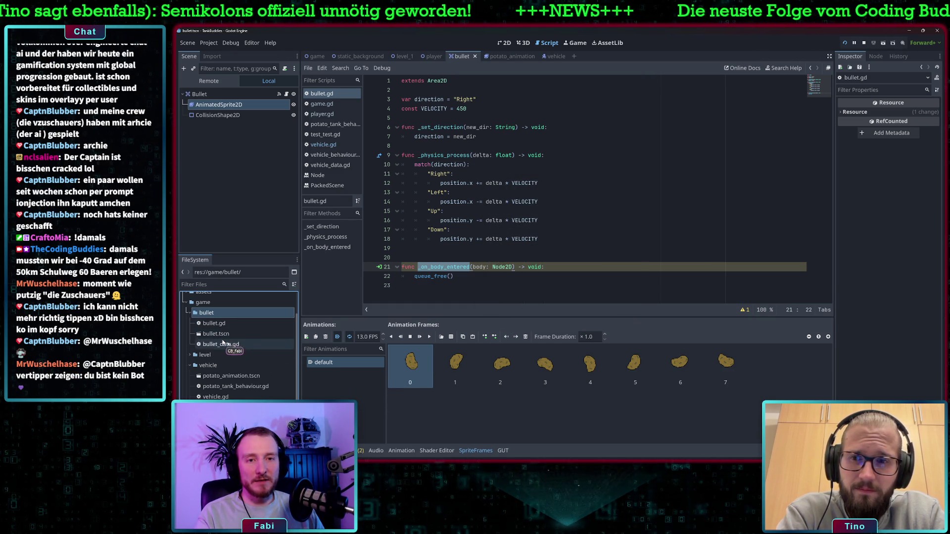
double_click(237, 345)
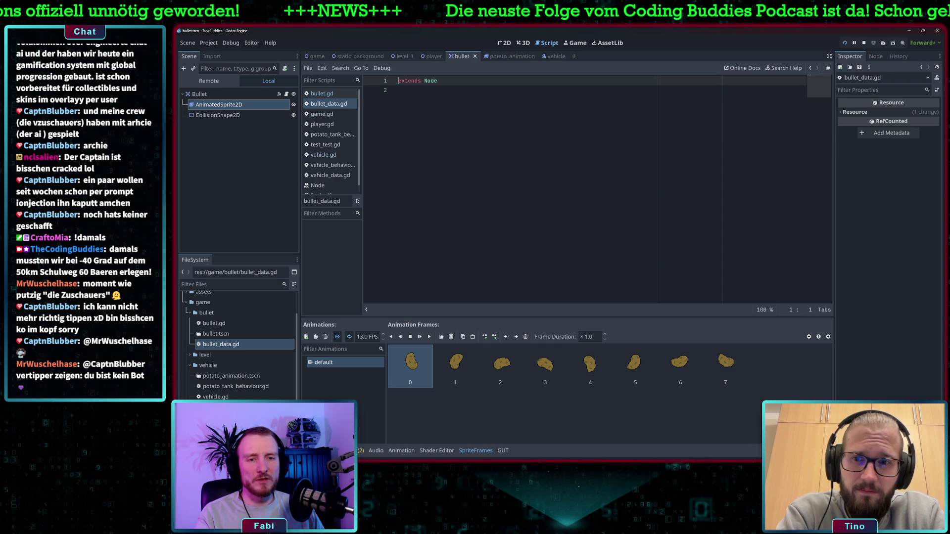
key(alt+Left)
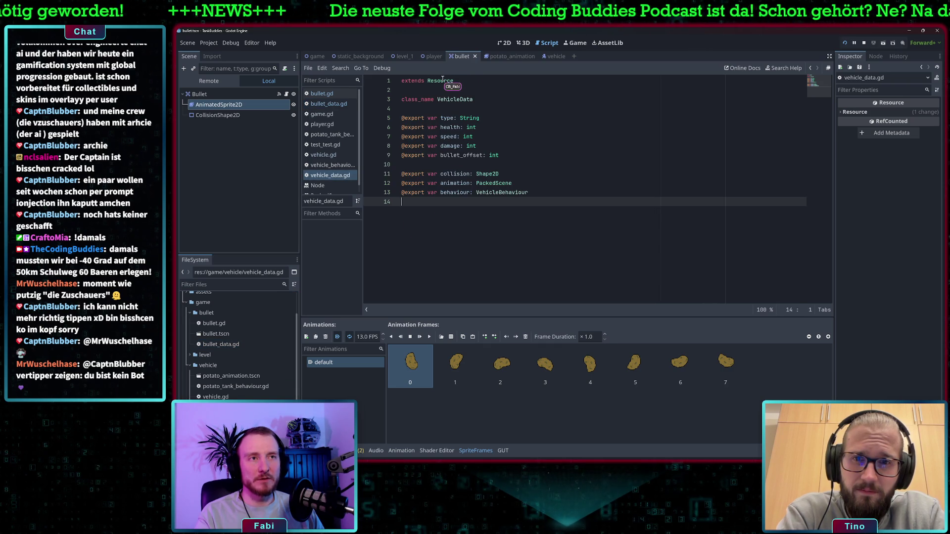
double_click(441, 81)
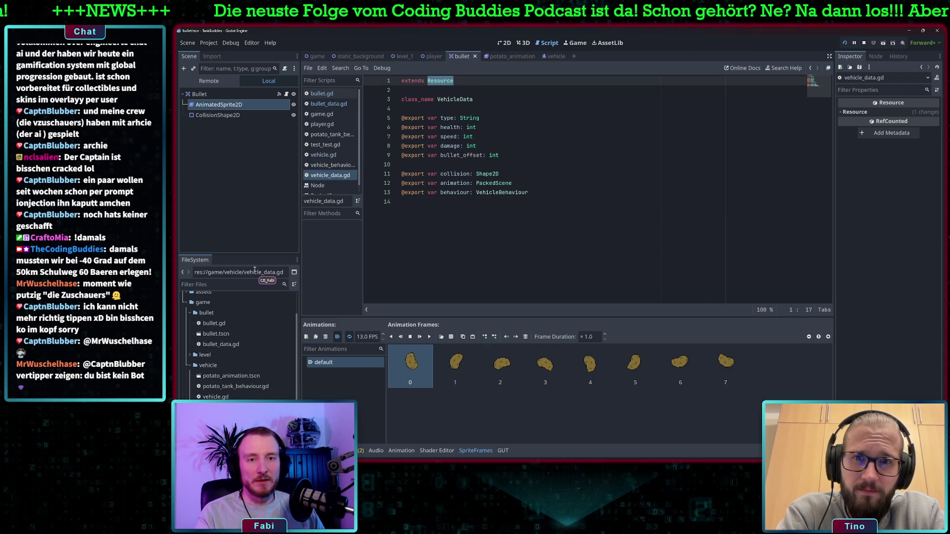
click(223, 345)
double_click(223, 345)
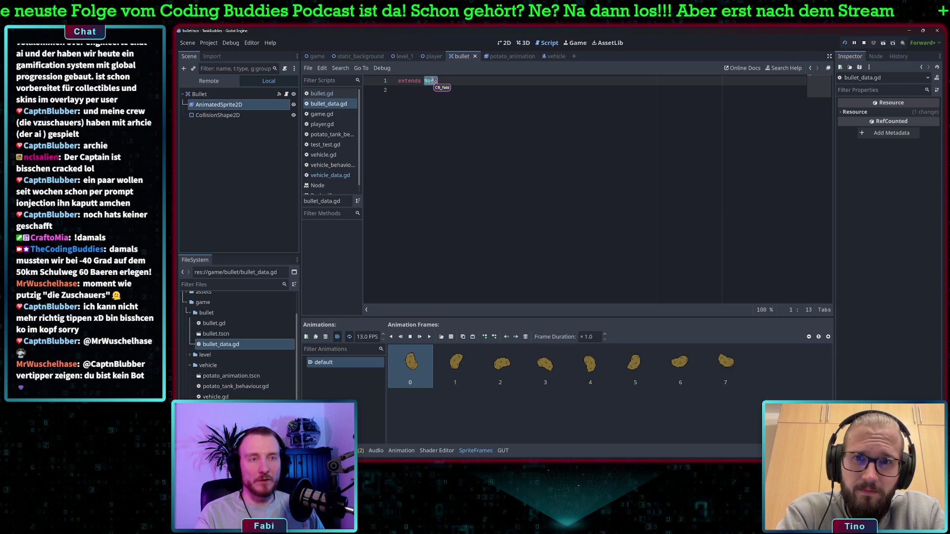
key(Return)
key(Return)
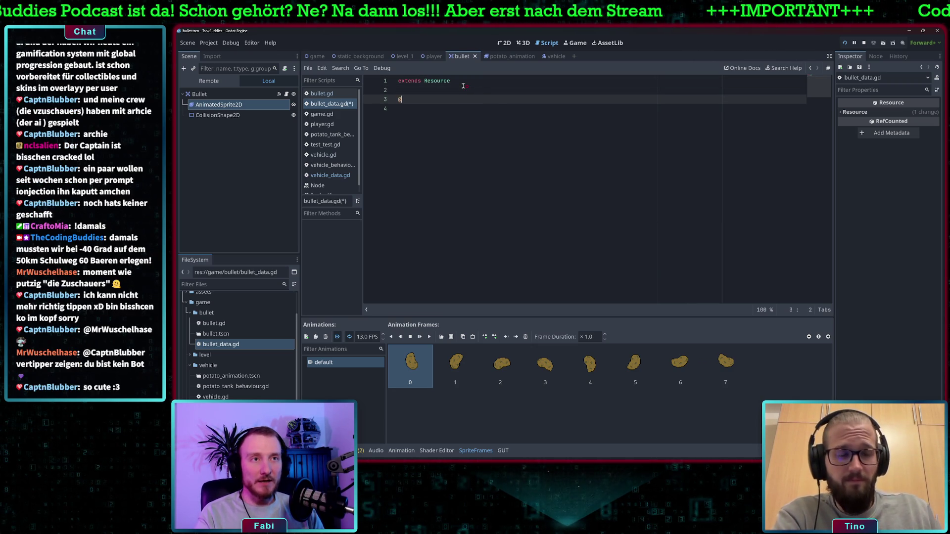
text(@export var )
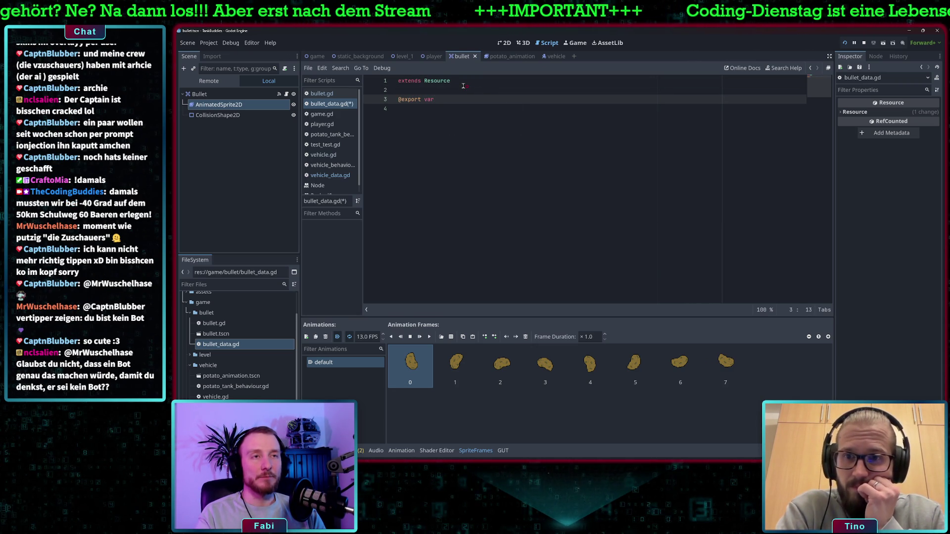
text(speed)
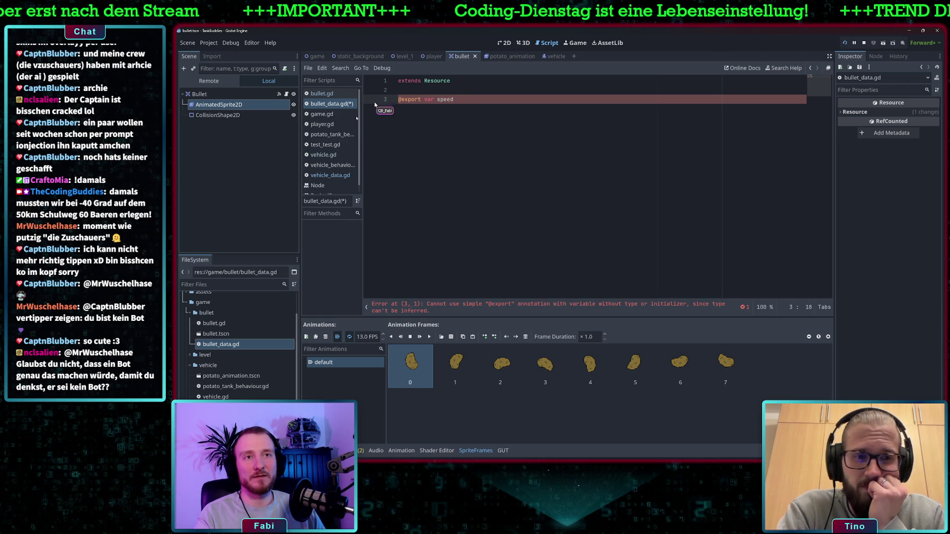
click(321, 94)
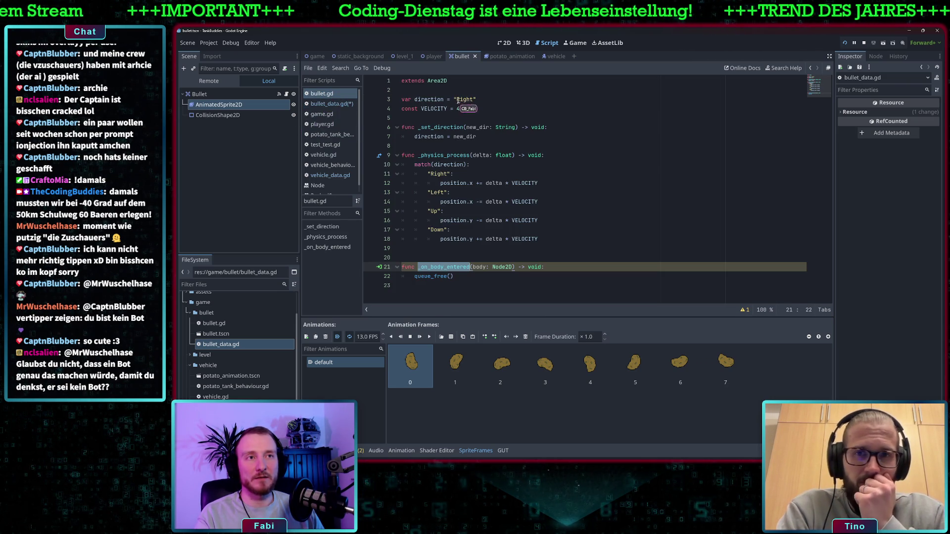
click(331, 103)
key(BackSpace)
key(BackSpace)
key(BackSpace)
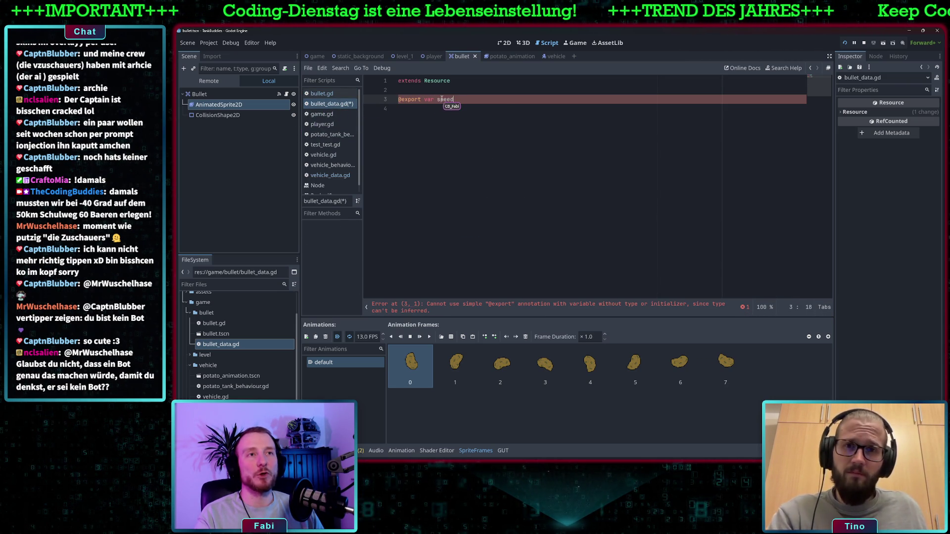
text(velocity)
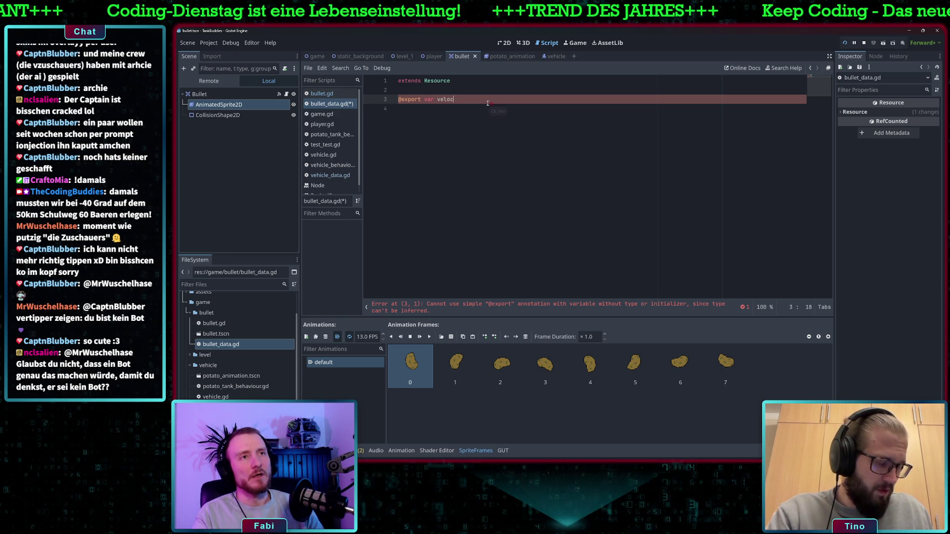
text(: int)
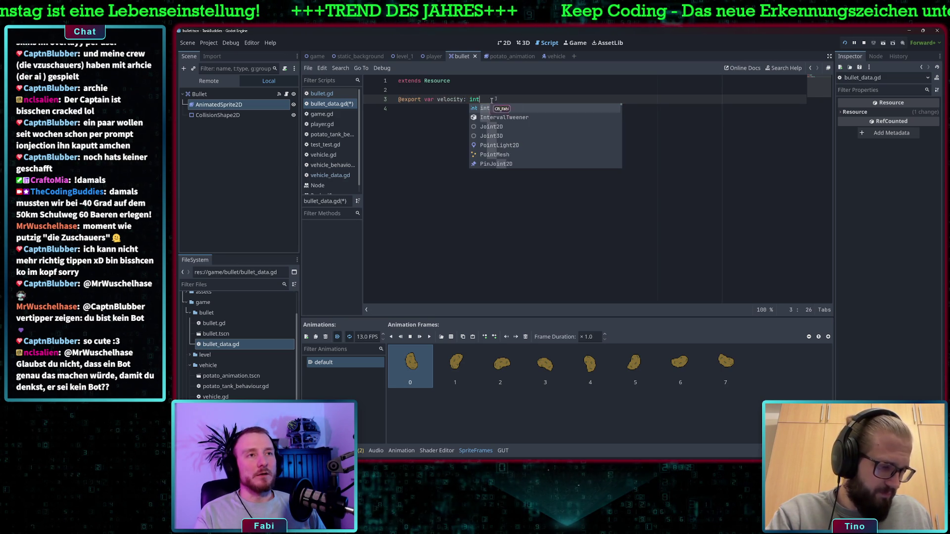
key(Escape)
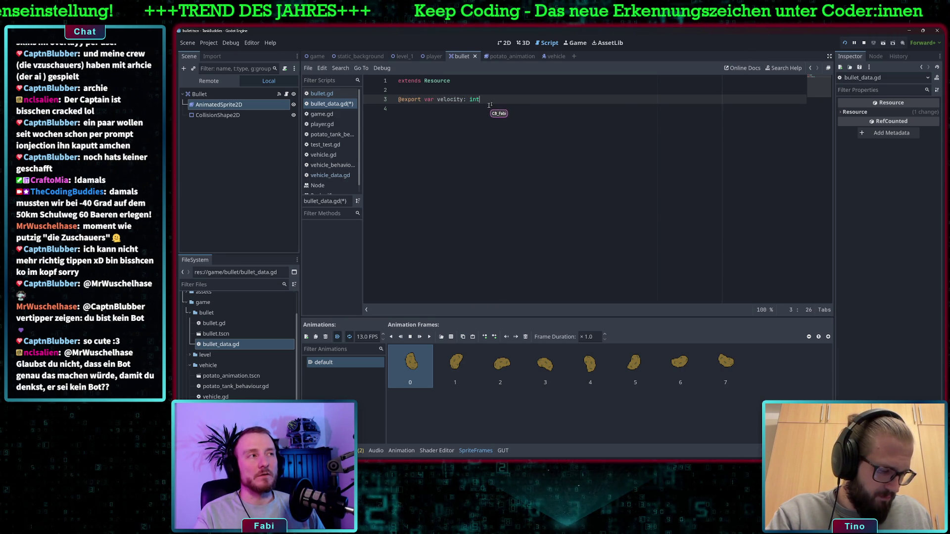
key(Return)
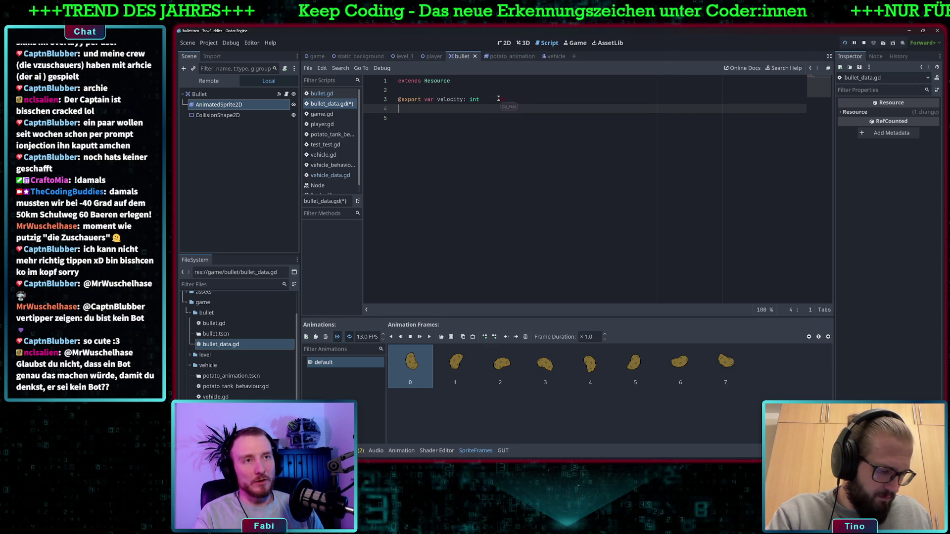
text(@)
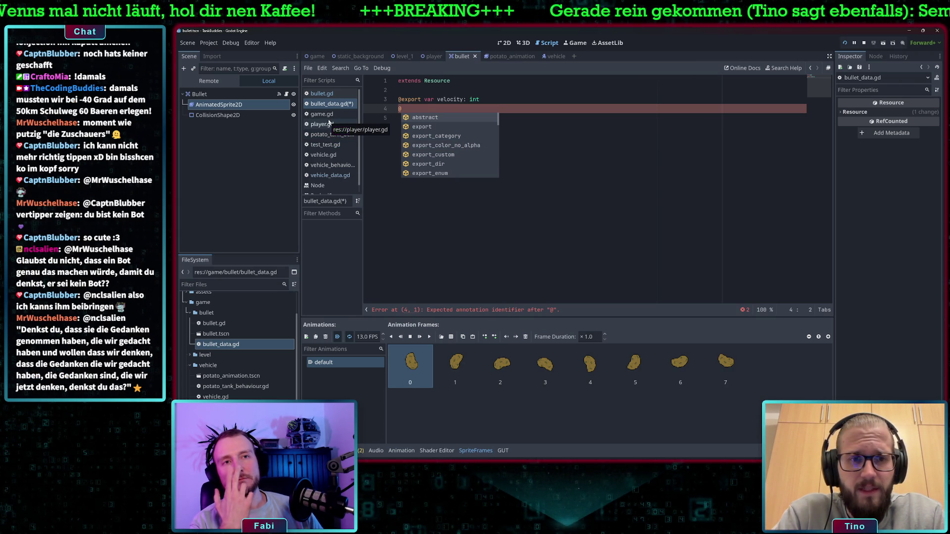
click(331, 175)
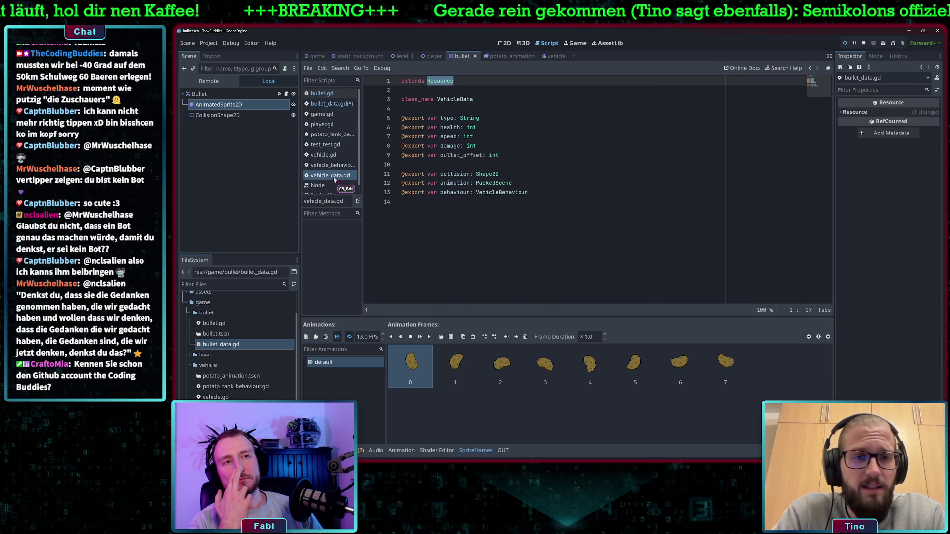
Tag vehicle_data.gd's damage export with a #multiplier comment, then start a new export line in bullet_data.gd
click(455, 146)
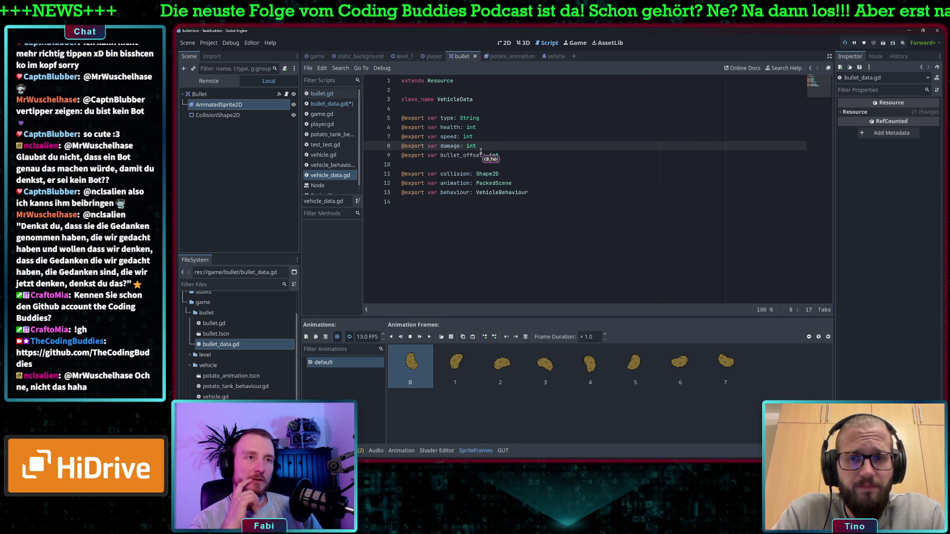
double_click(452, 147)
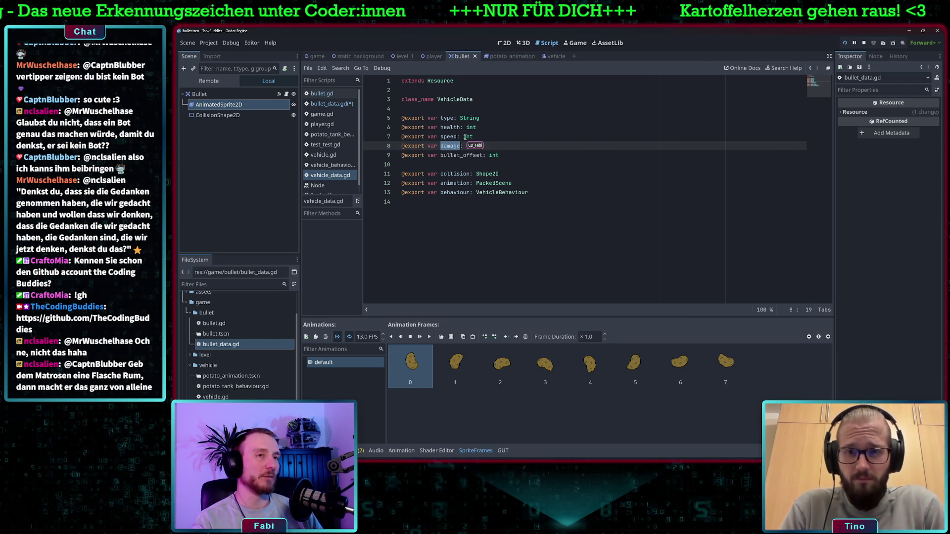
mouse_move(465, 138)
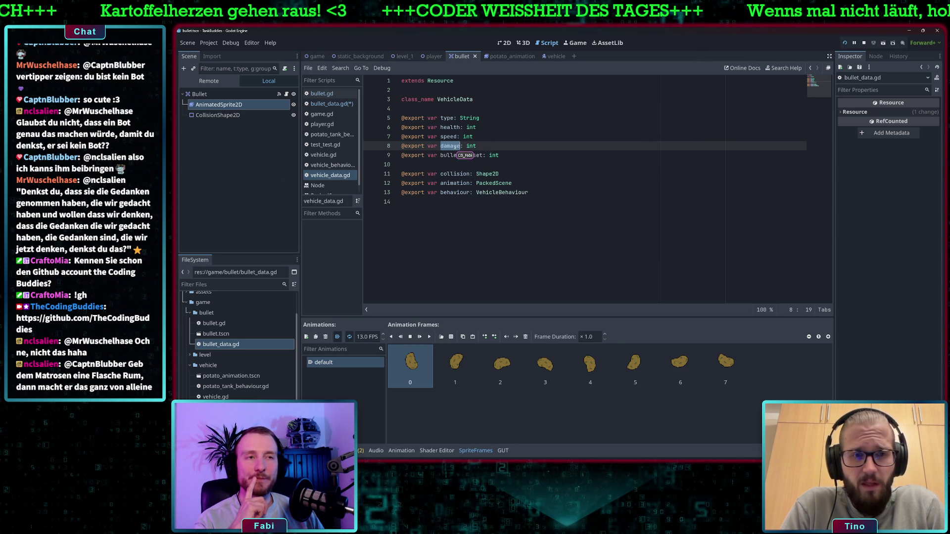
click(485, 146)
text(#doltip)
text(r)
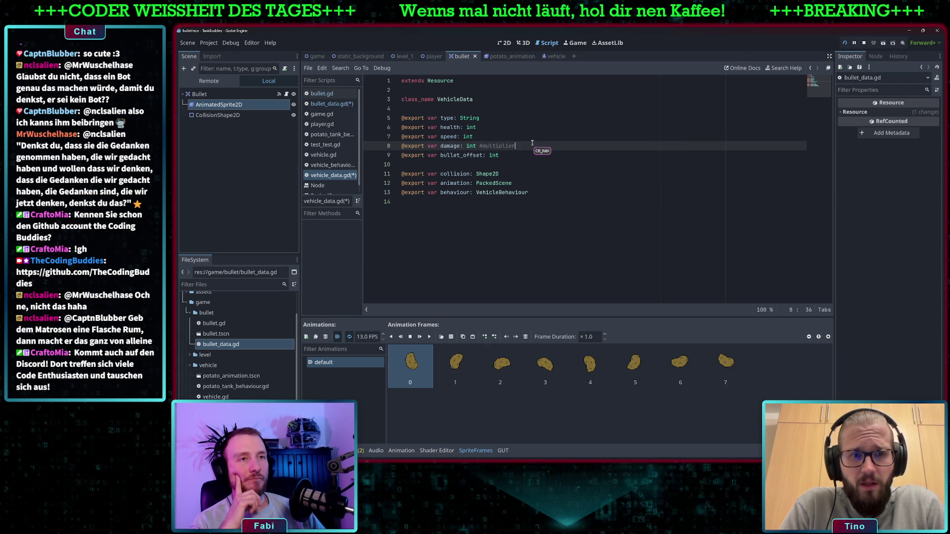
click(332, 103)
text(@)
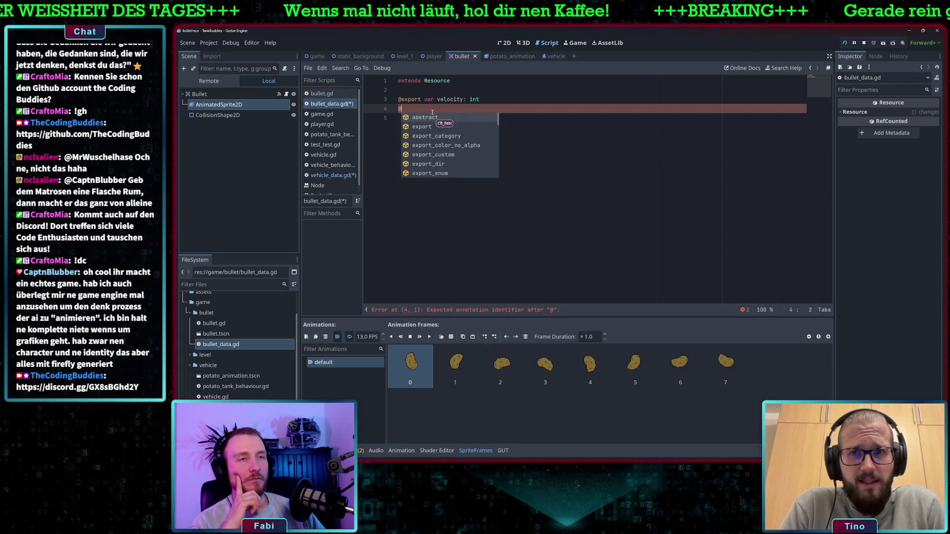
text(export var de)
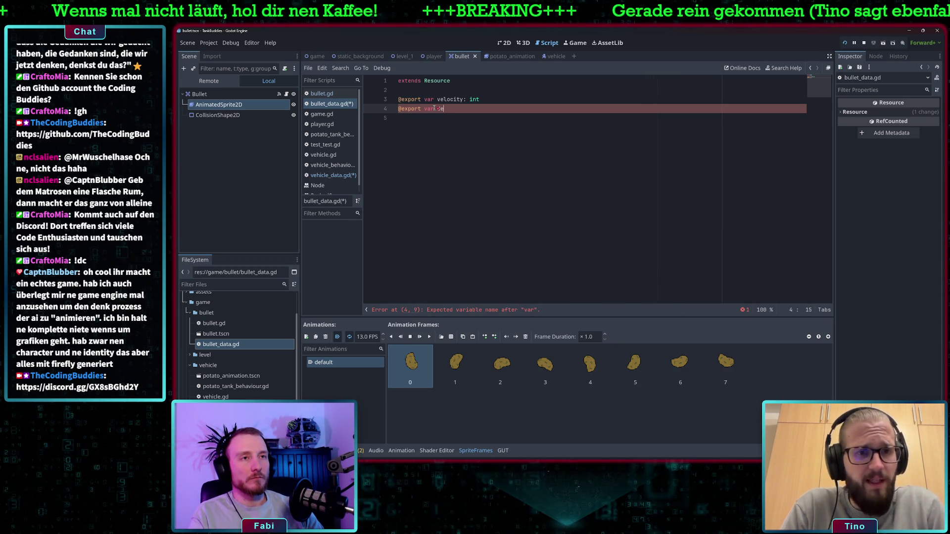
text(a:)
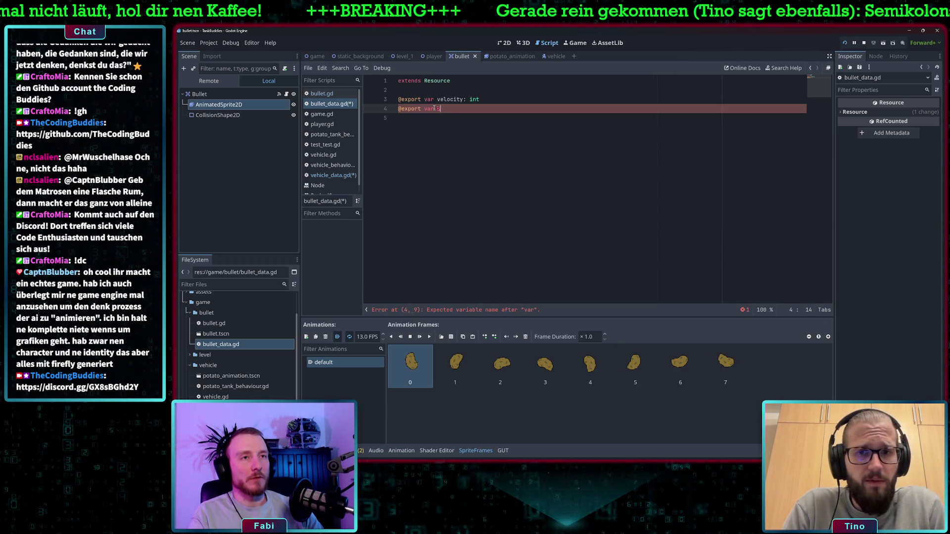
text(e_damage:)
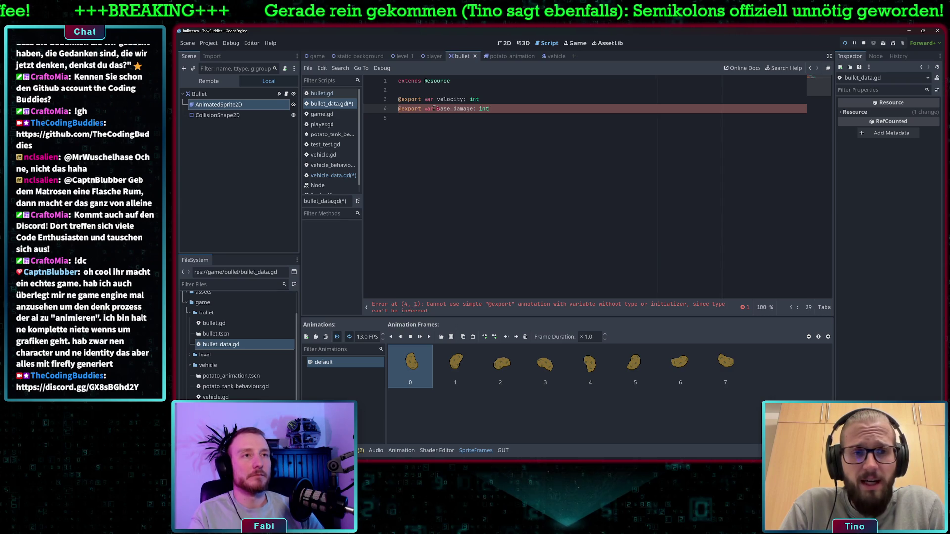
text(int)
Review the velocity and base_damage: int exports in bullet_data.gd
click(515, 101)
click(536, 109)
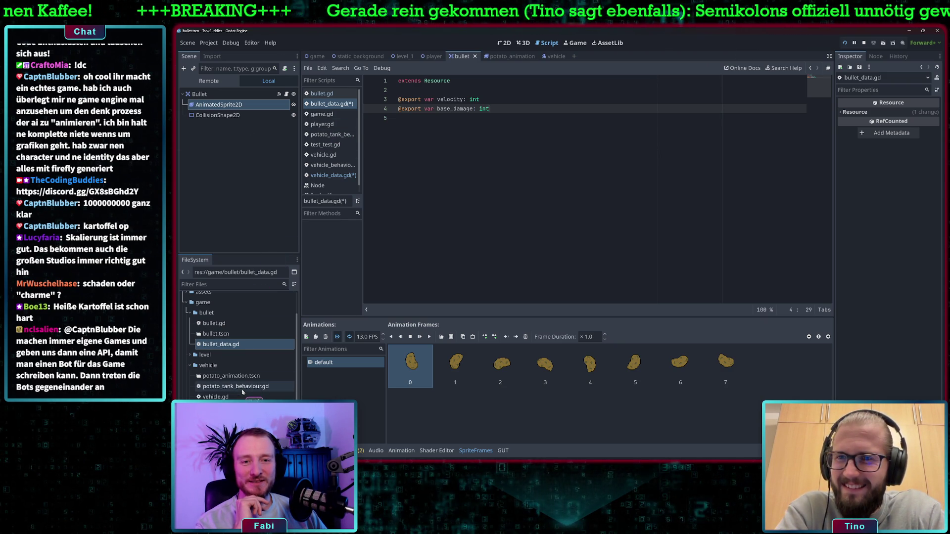
click(231, 376)
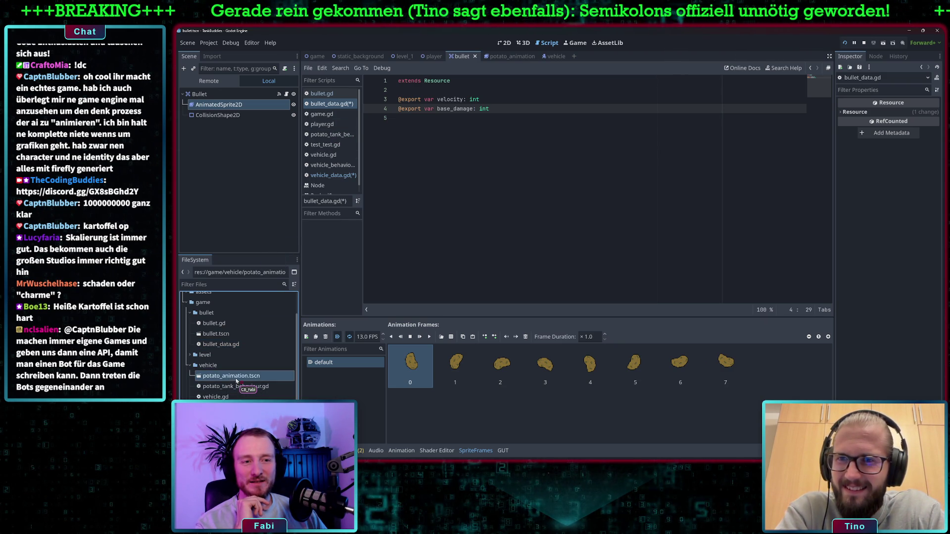
Browse potato_tank_behaviour.gd and vehicle_behaviour.gd in the FileSystem dock
click(234, 386)
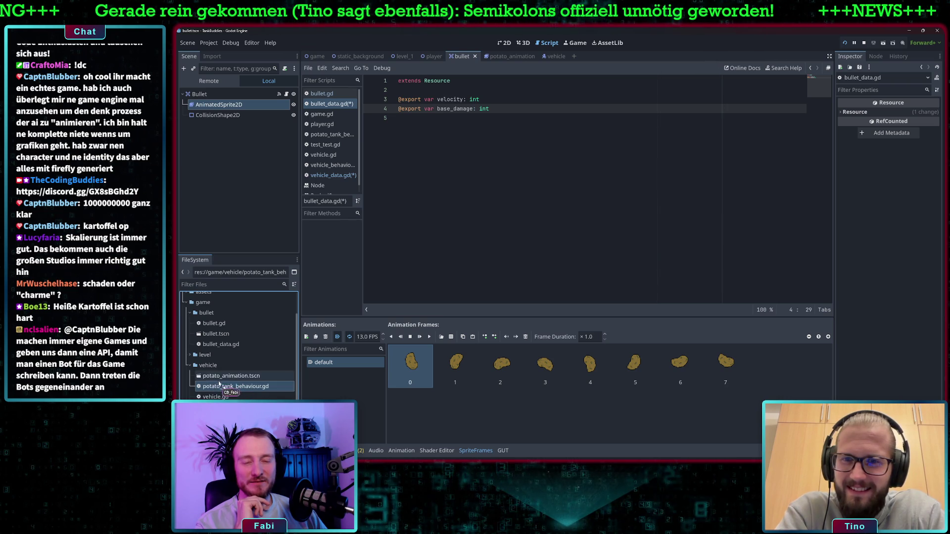
scroll(232, 381, down, 1)
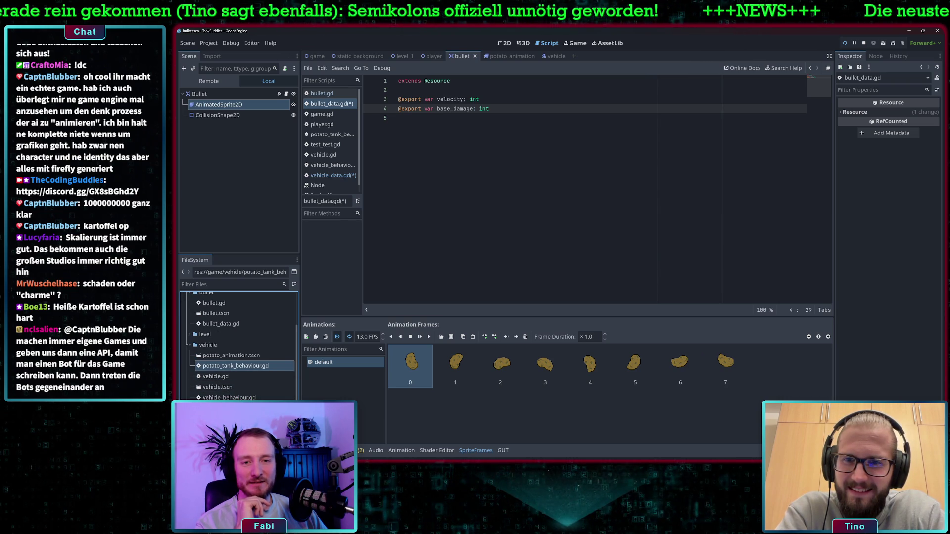
click(232, 398)
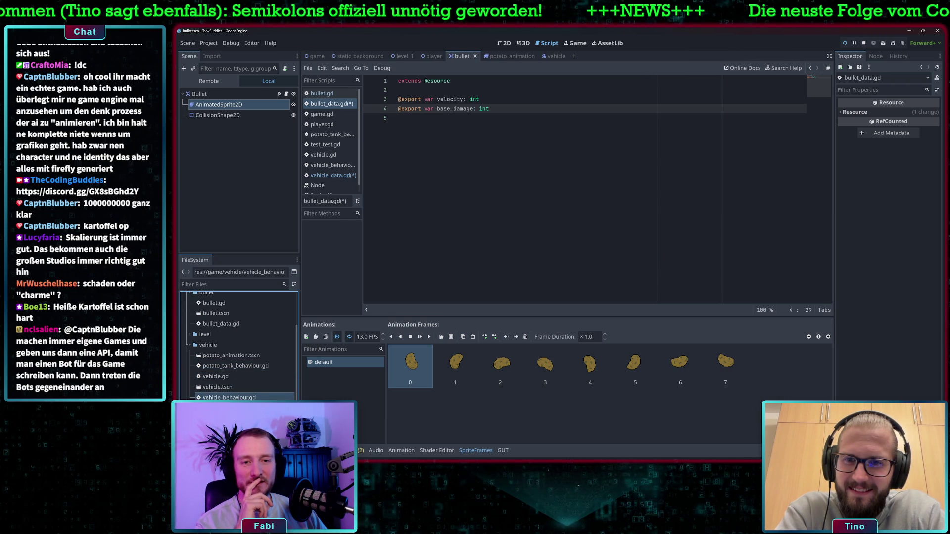
Open potato_animation.tscn and preview its down, left, right and up animations
double_click(233, 356)
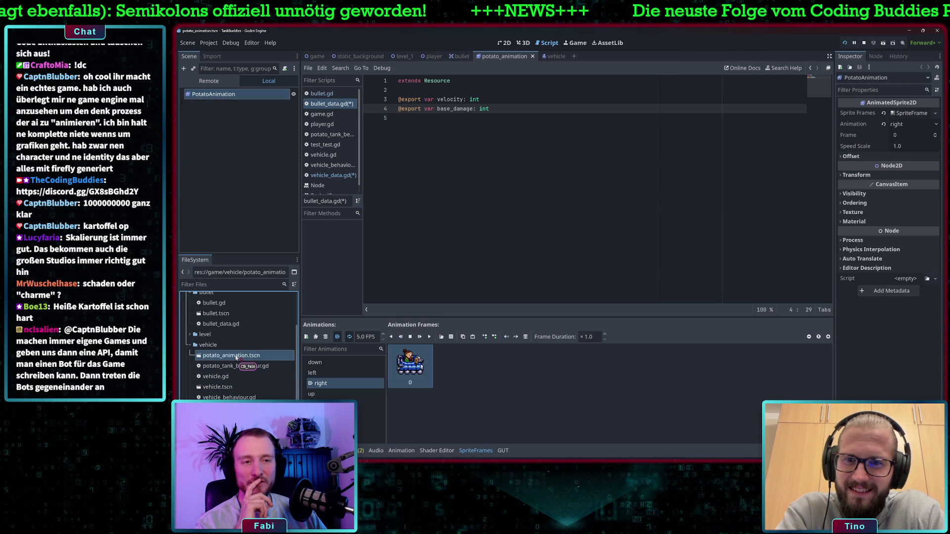
click(319, 363)
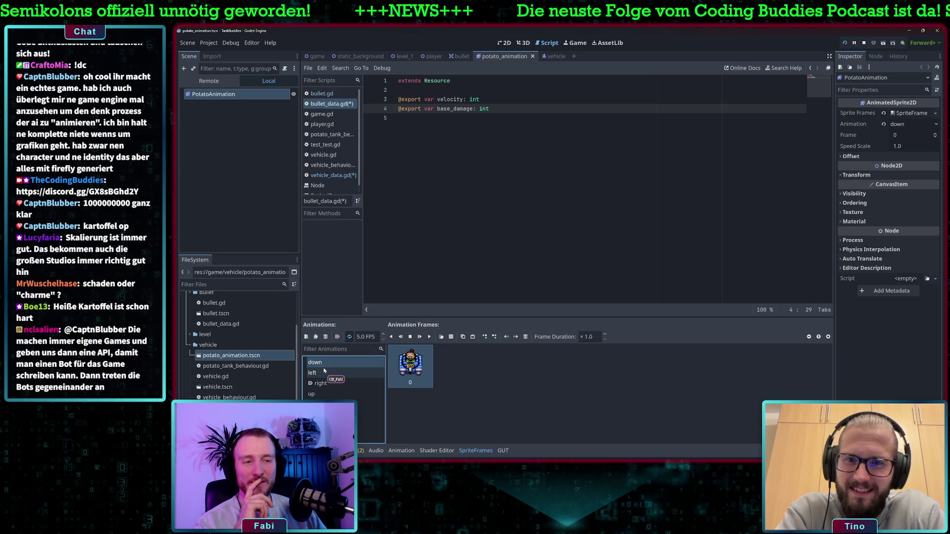
click(322, 373)
click(321, 383)
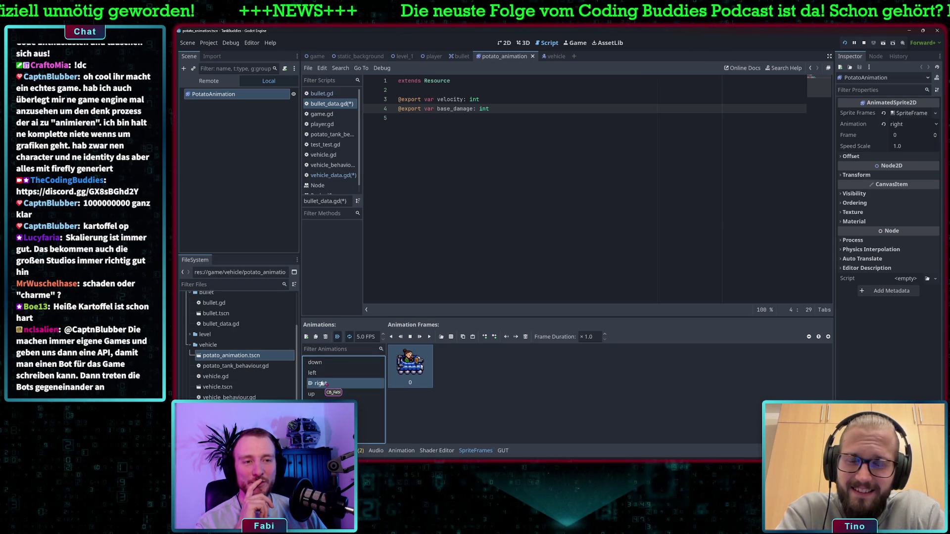
click(316, 394)
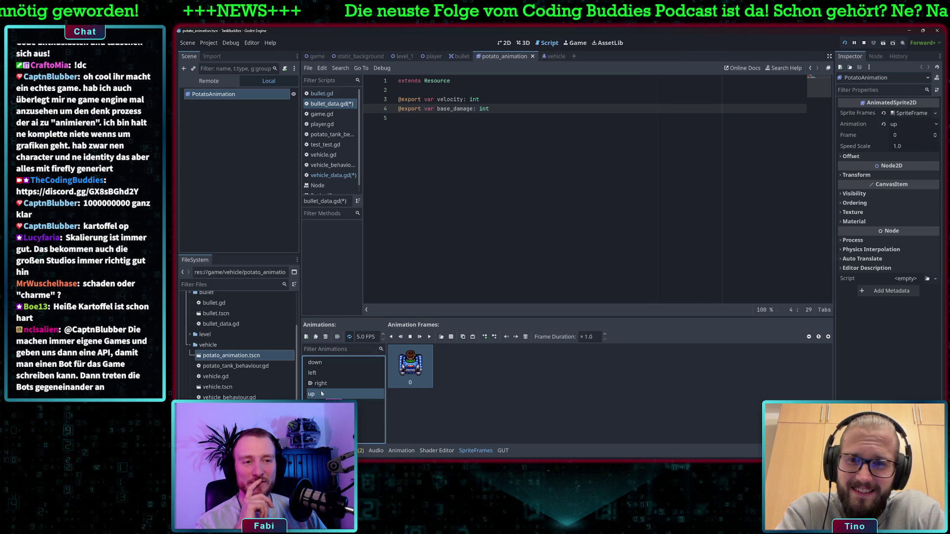
click(326, 364)
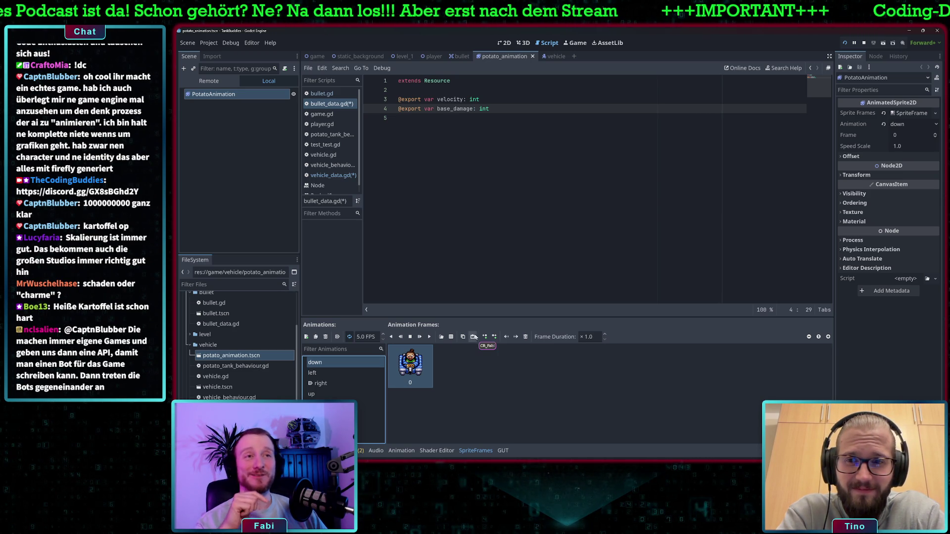
click(498, 110)
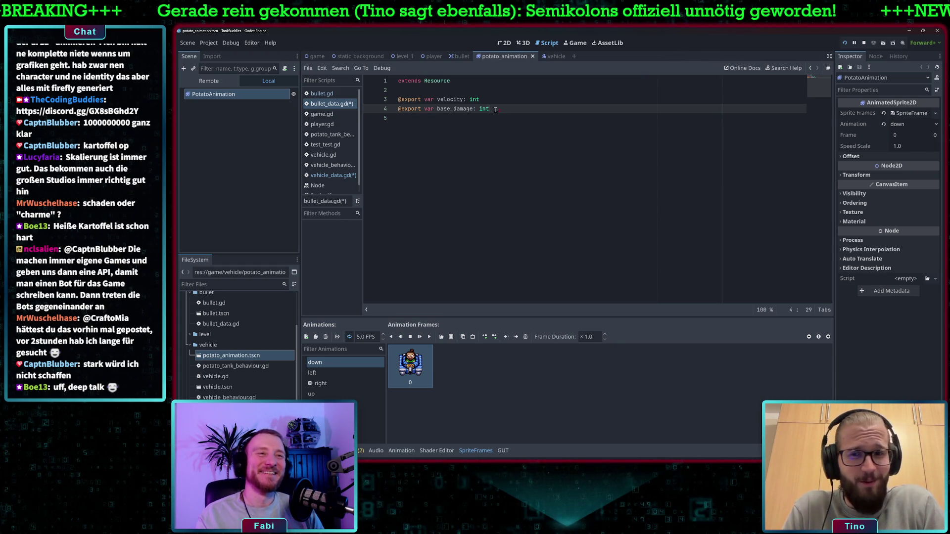
Add a new line after base_damage in bullet_data.gd and bring up bullet.gd for reference
key(Return)
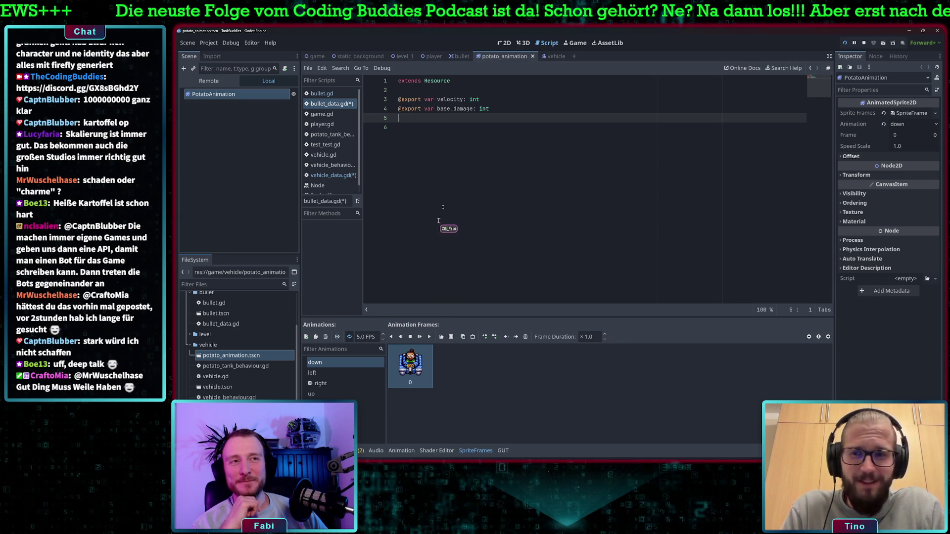
click(323, 95)
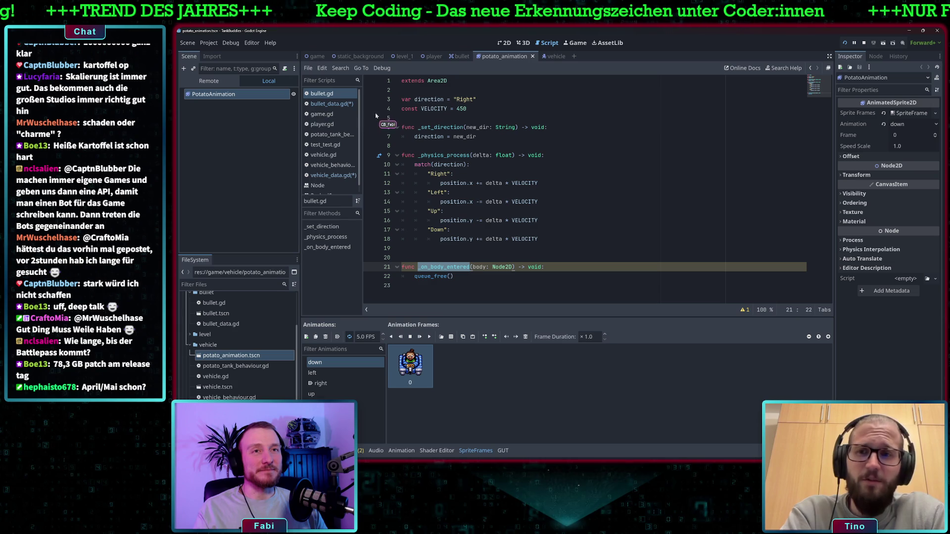
Open vehicle_data.gd and step through its collision, animation and behaviour export lines
click(330, 104)
click(523, 109)
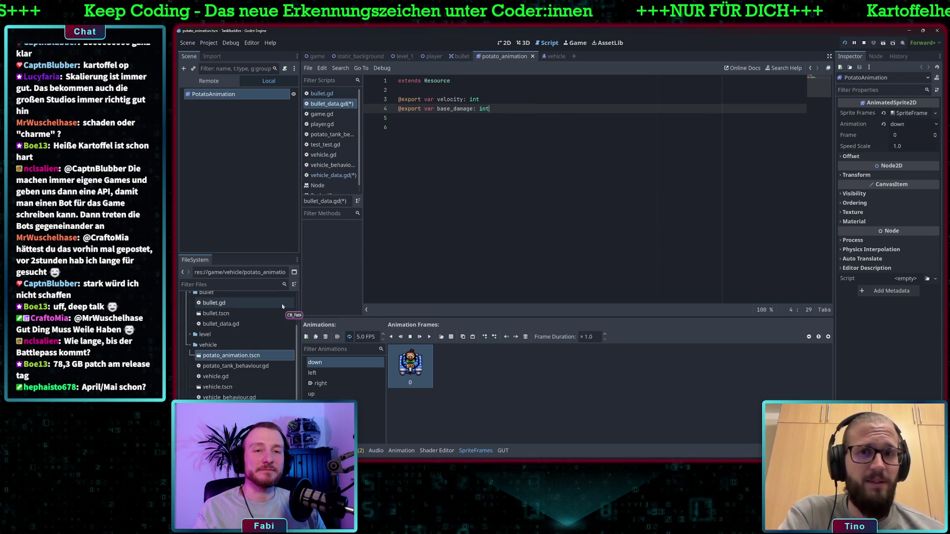
scroll(238, 369, up, 2)
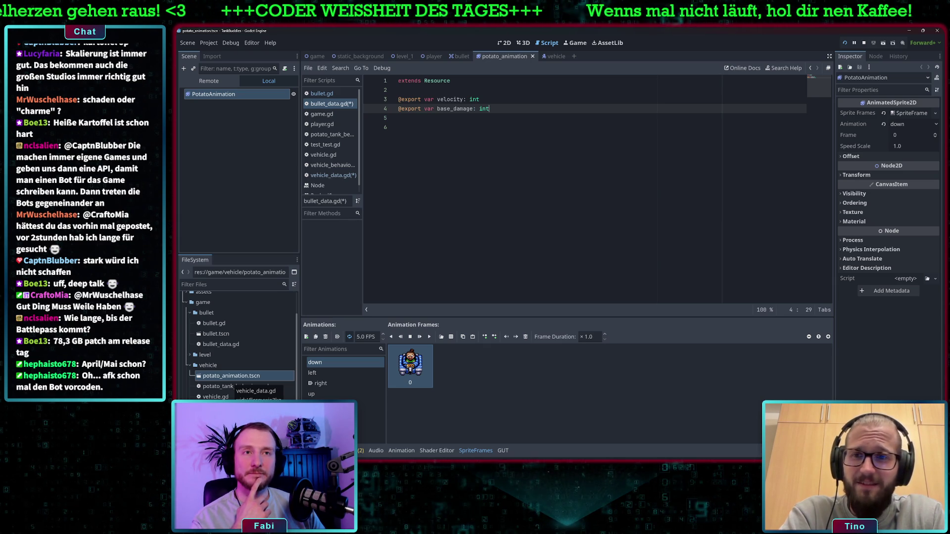
double_click(217, 407)
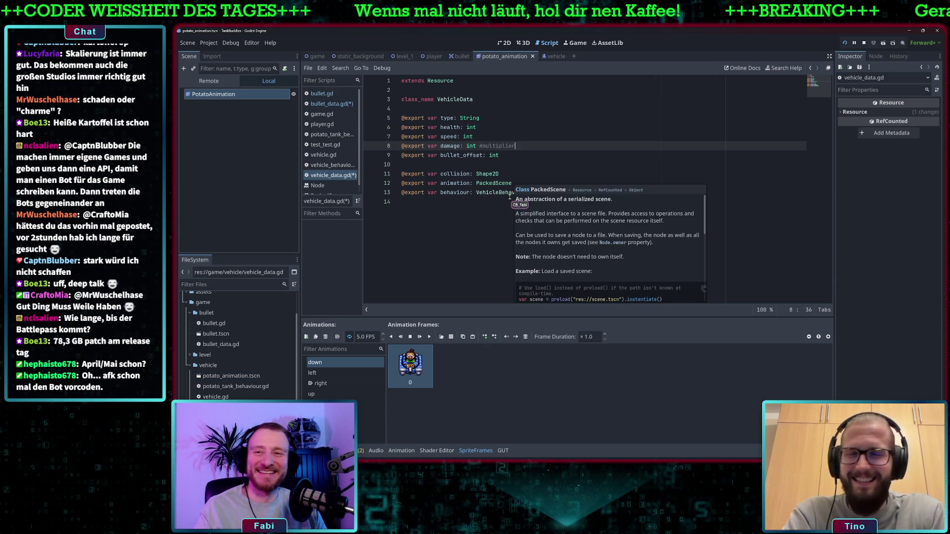
click(501, 177)
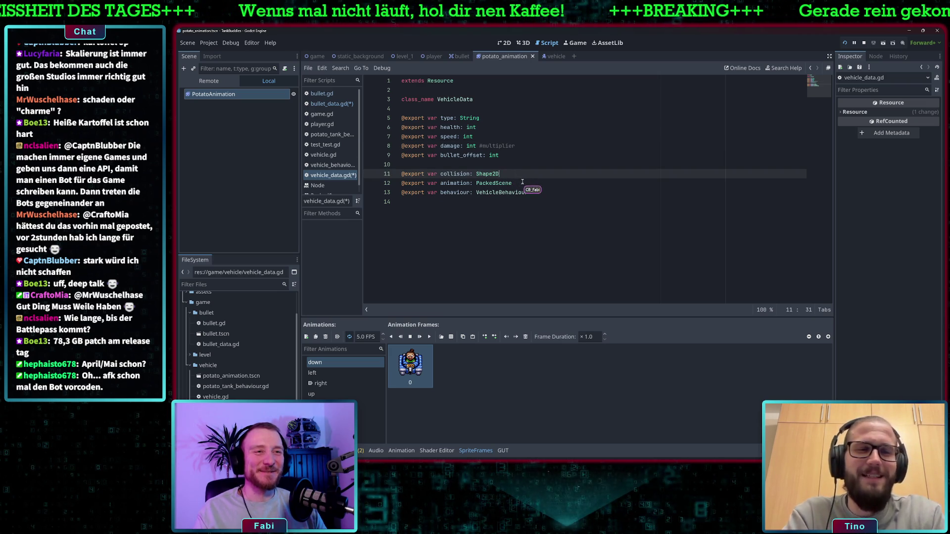
click(450, 174)
key(Down)
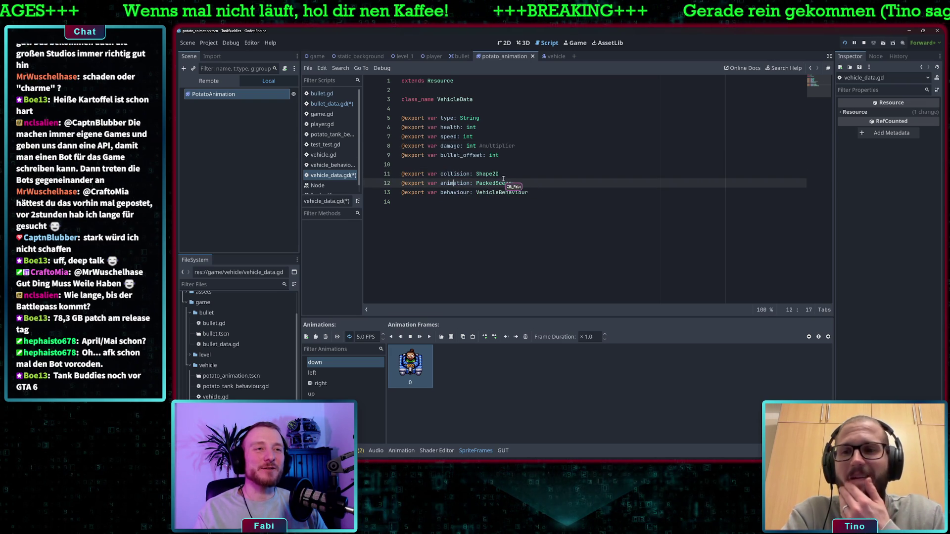
click(536, 192)
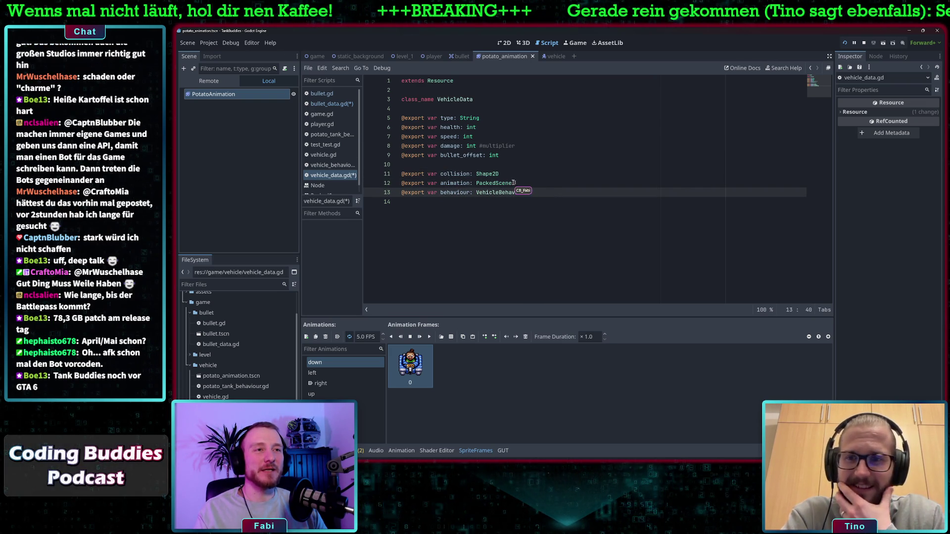
Copy vehicle_data.gd's collision, animation and behaviour exports into bullet_data.gd below base_damage
drag(536, 193, 389, 177)
key(ctrl+c)
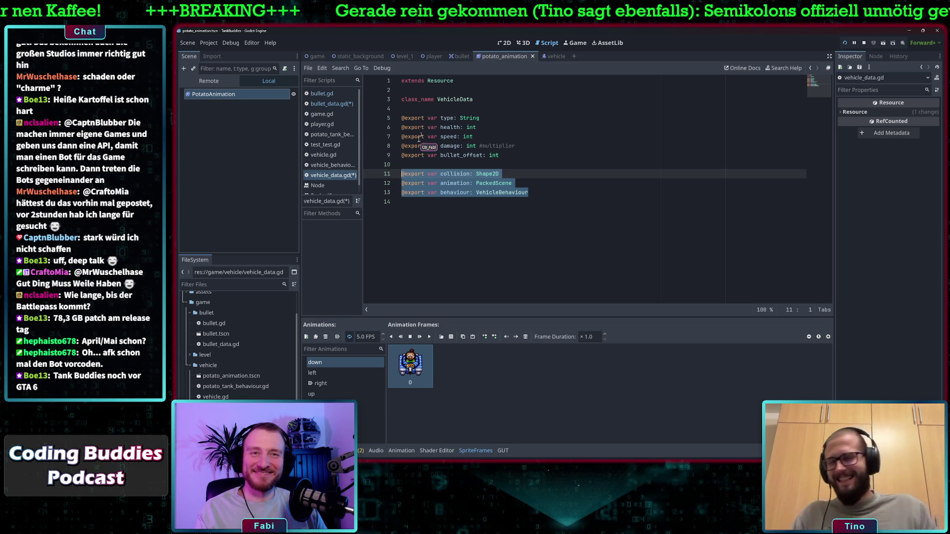
click(331, 103)
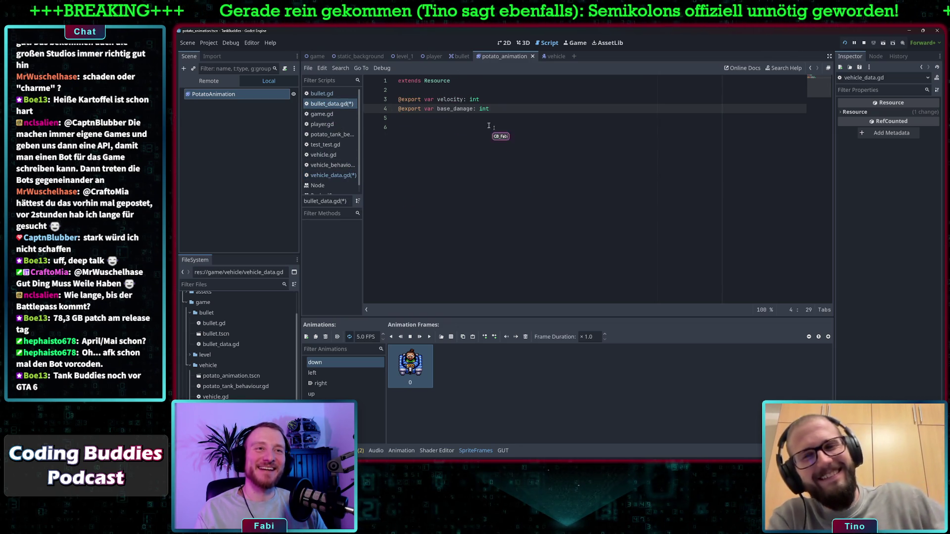
key(Return)
key(Return)
key(ctrl+v)
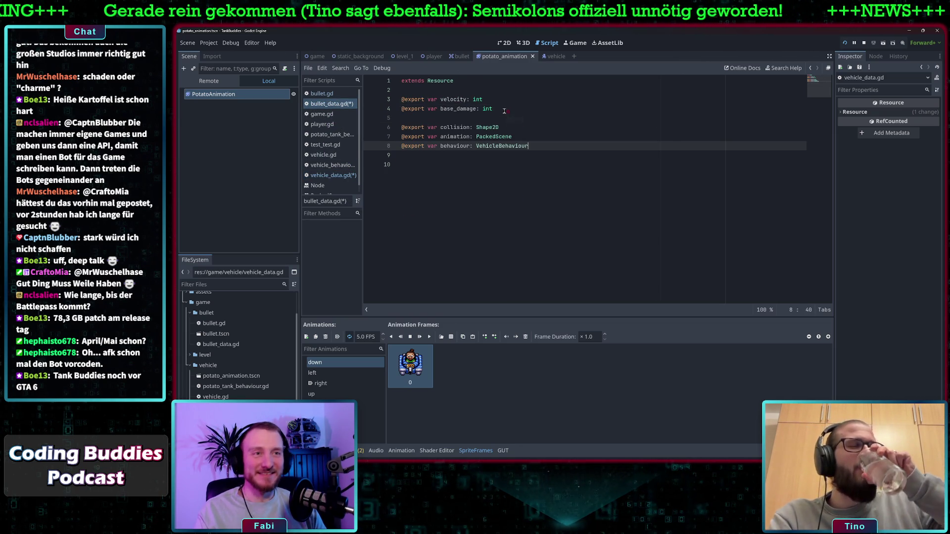
click(460, 128)
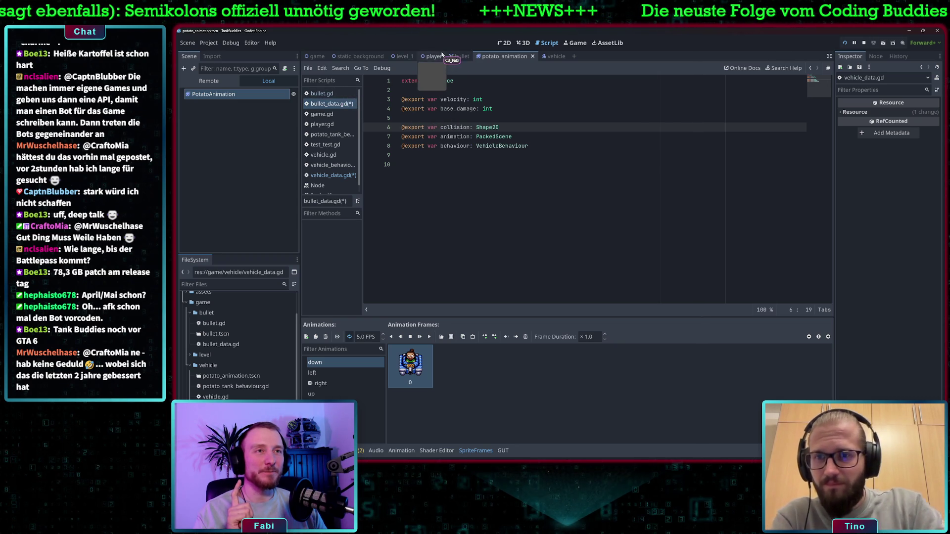
click(457, 56)
Change bullet_data.gd's behaviour export type from VehicleBehaviour to BulletBehaviour, correcting the typo
click(247, 115)
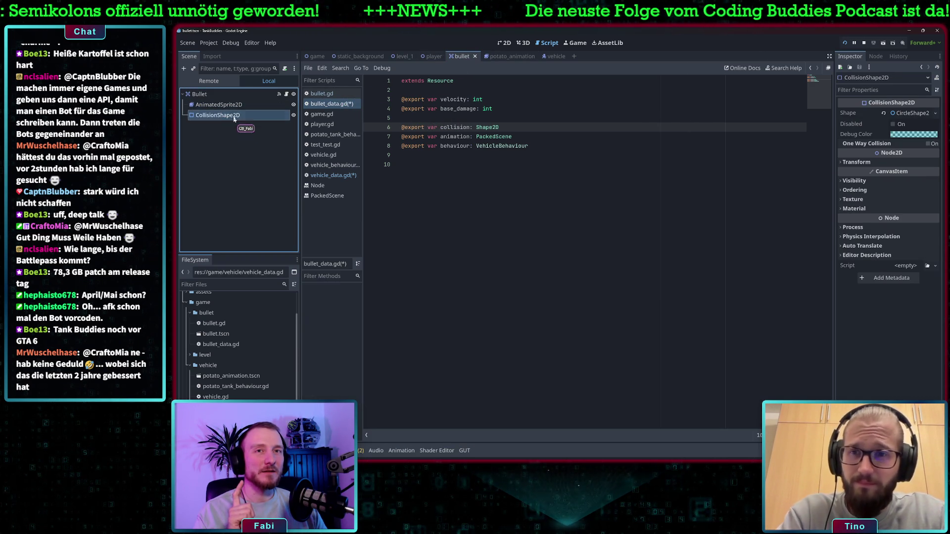
click(467, 139)
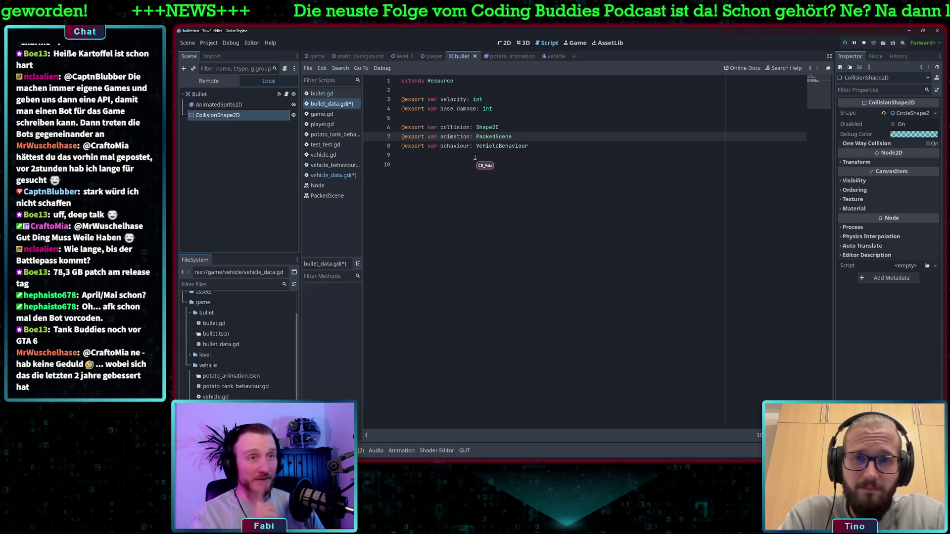
click(514, 146)
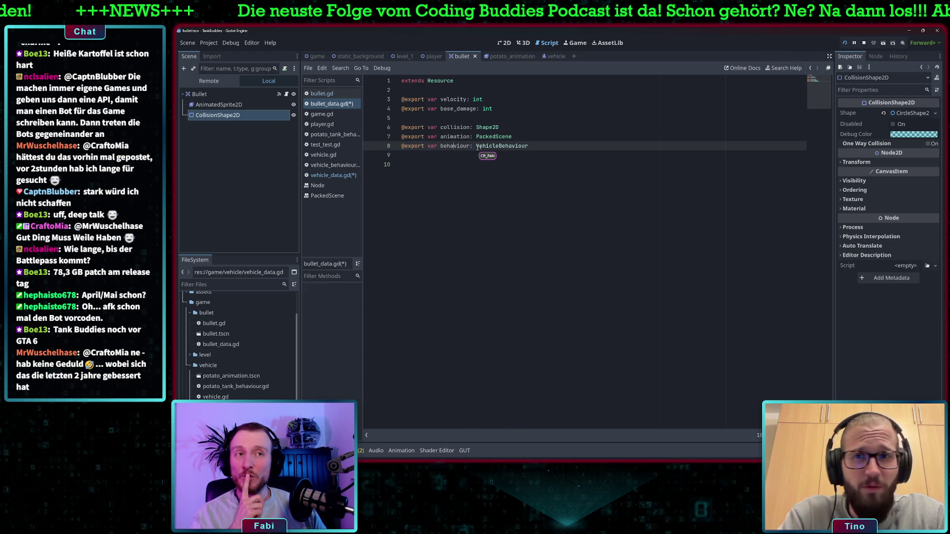
double_click(505, 147)
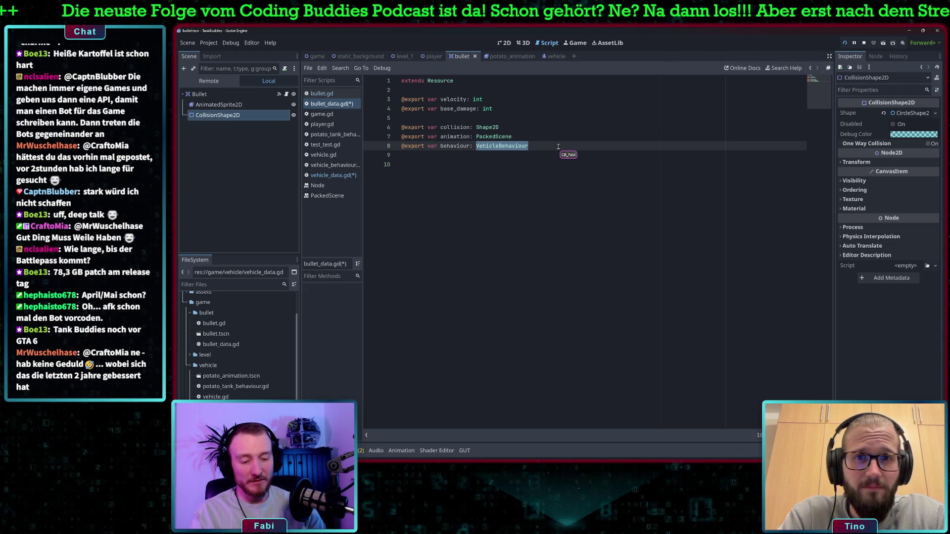
text(BullteBe)
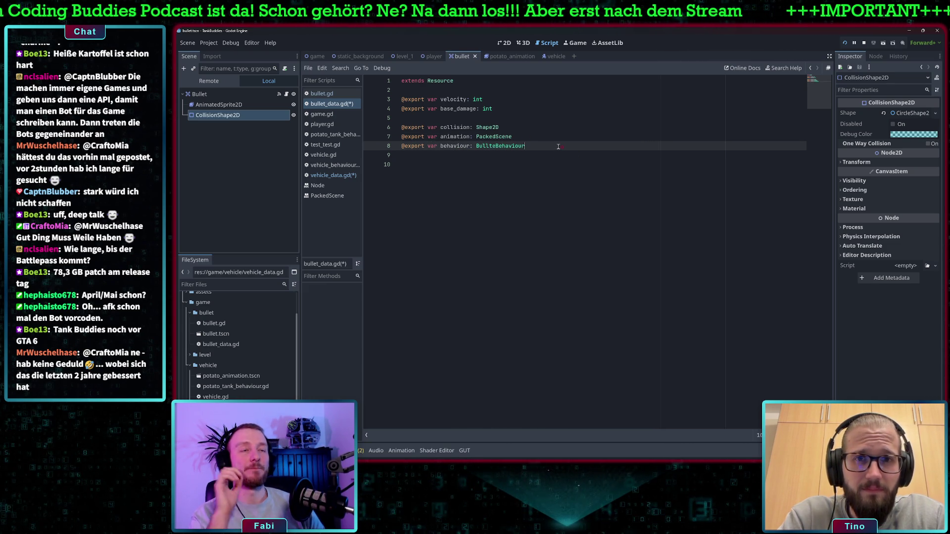
click(494, 147)
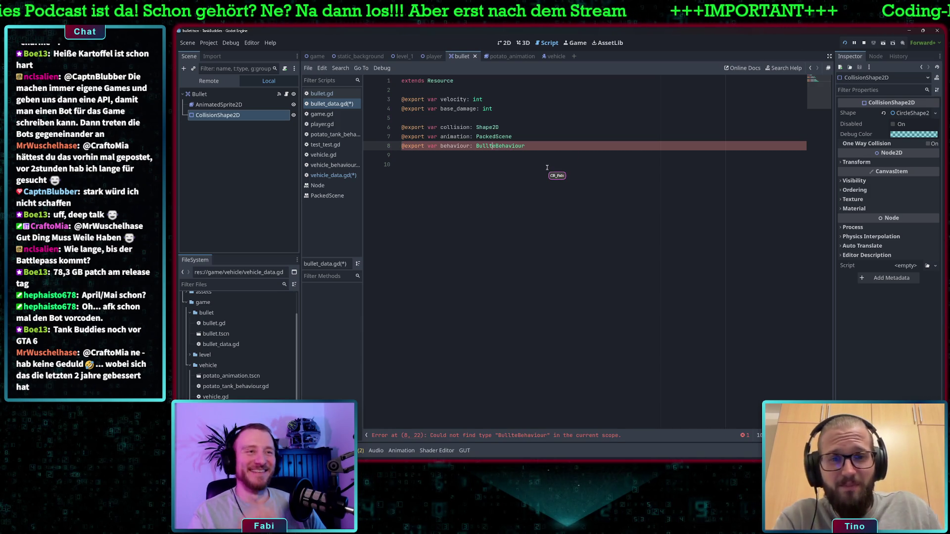
key(Right)
text(t)
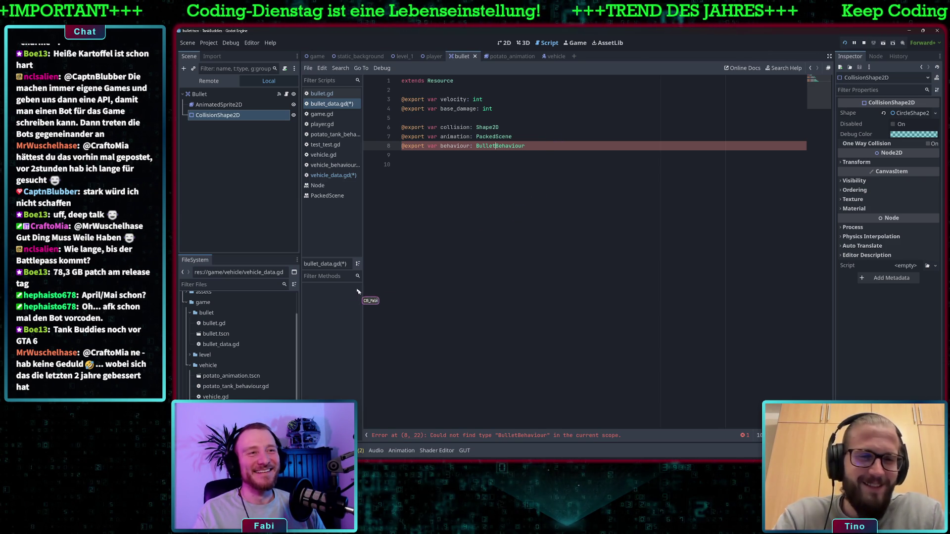
scroll(213, 376, down, 2)
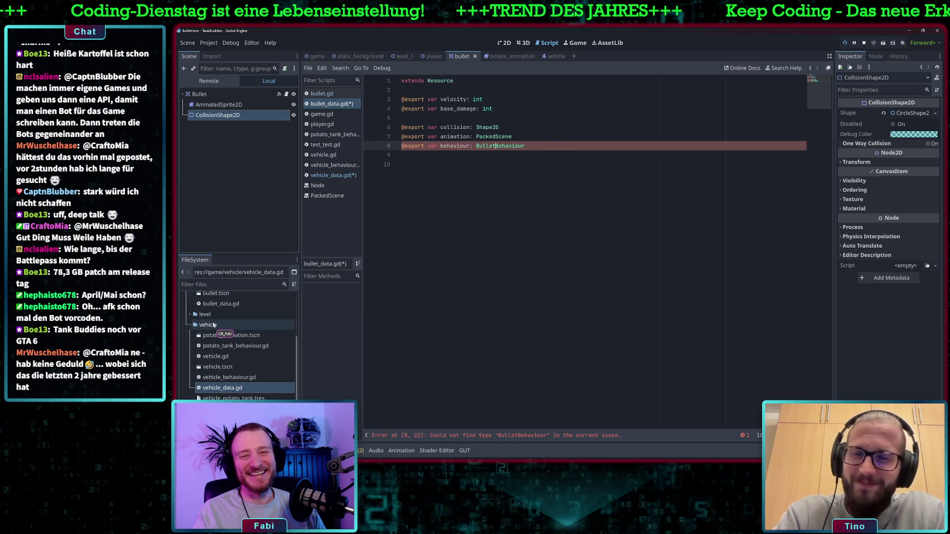
Collapse the vehicle folder and look at the bullet folder's actions in FileSystem
click(190, 326)
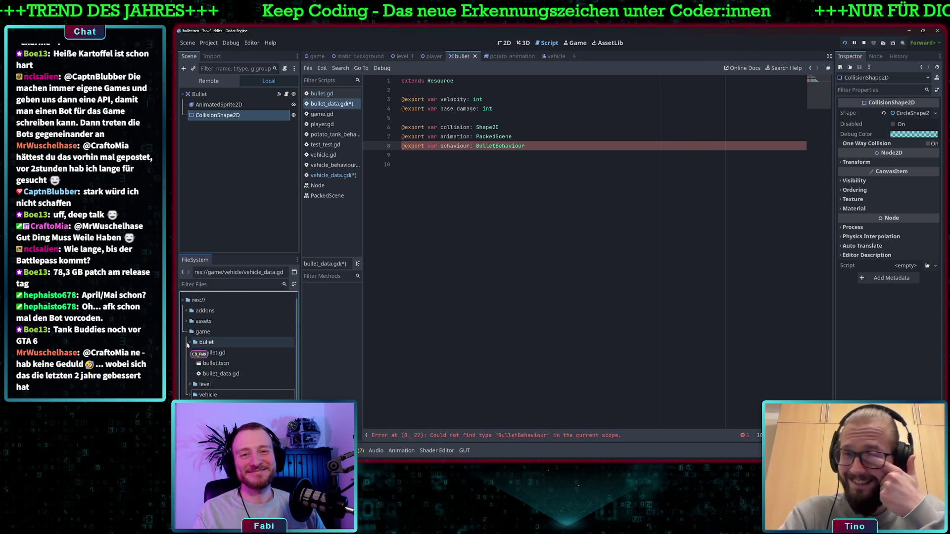
click(210, 342)
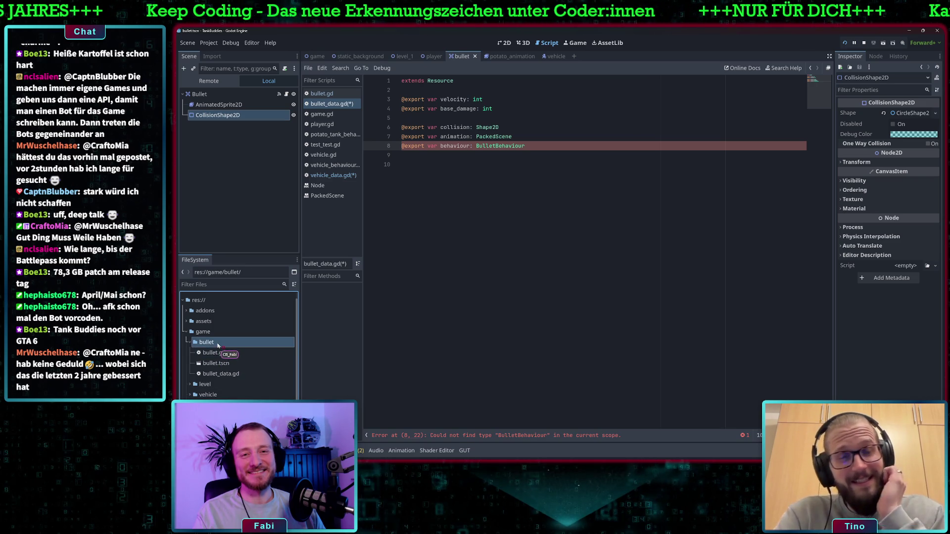
right_click(218, 342)
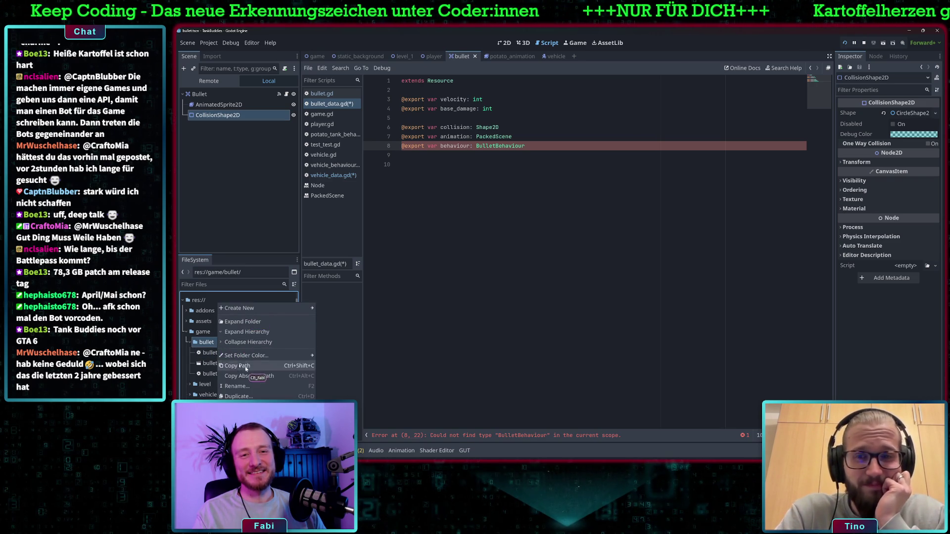
click(403, 155)
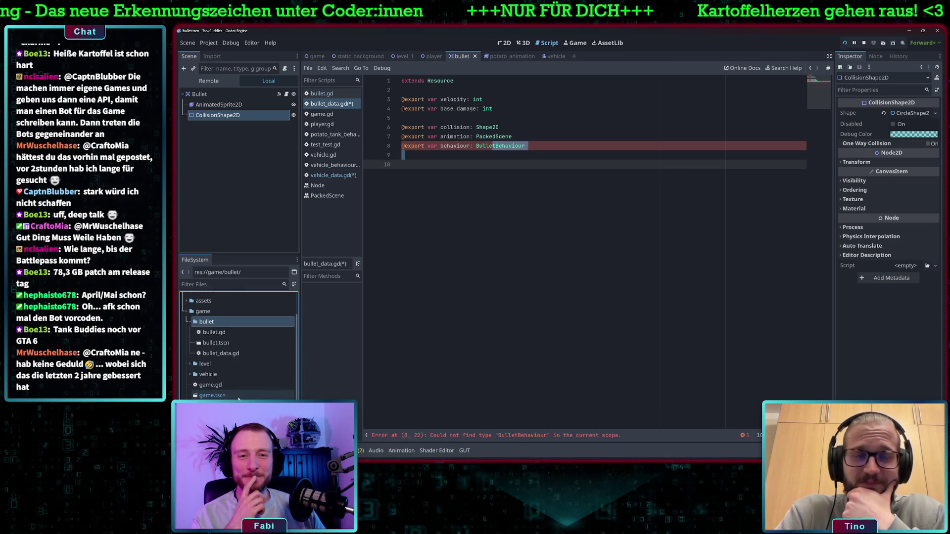
scroll(189, 398, up, 3)
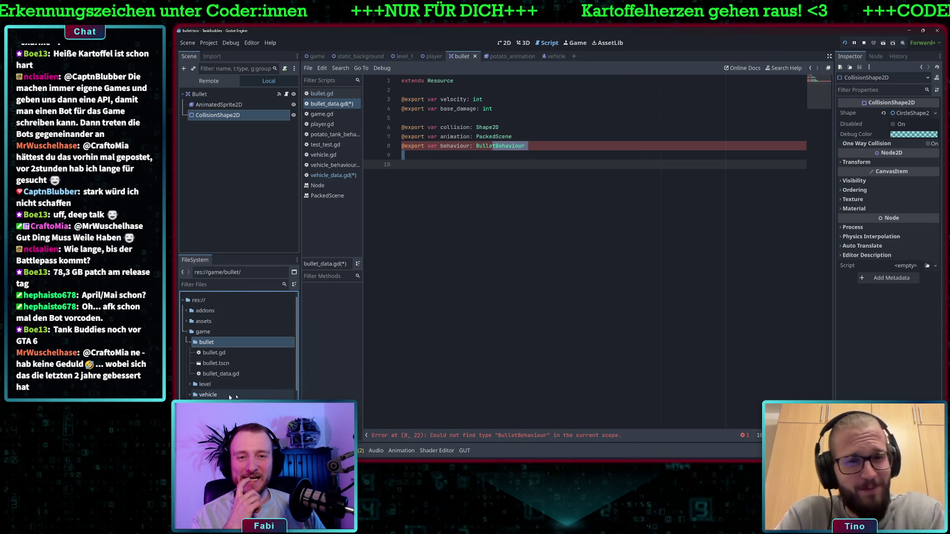
scroll(188, 396, down, 3)
Open vehicle_behaviour.gd from the vehicle folder and switch to the static_background scene
click(189, 354)
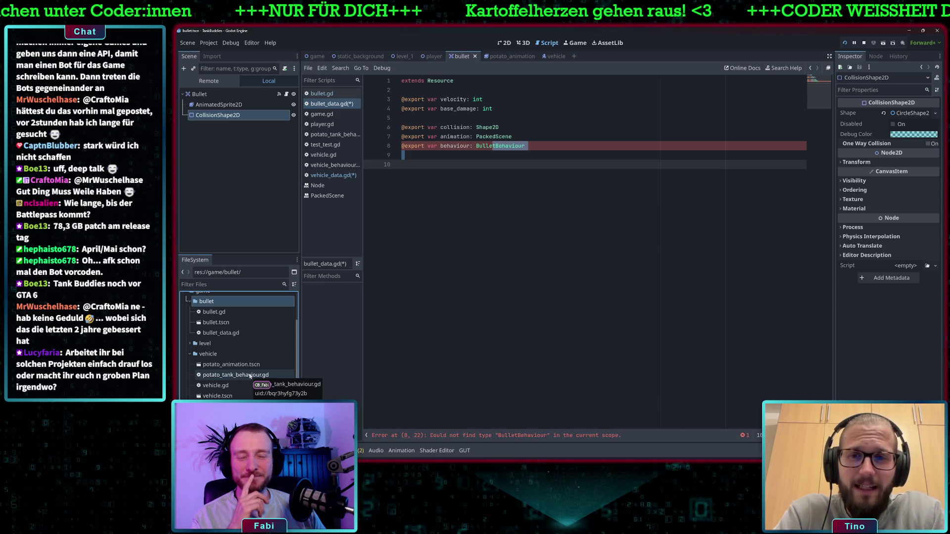
double_click(225, 406)
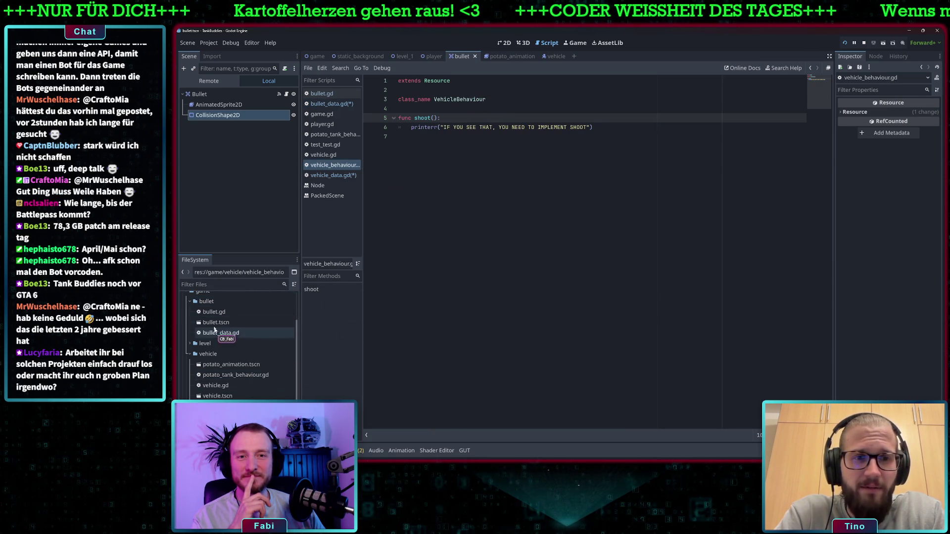
right_click(207, 301)
mouse_move(238, 304)
click(544, 253)
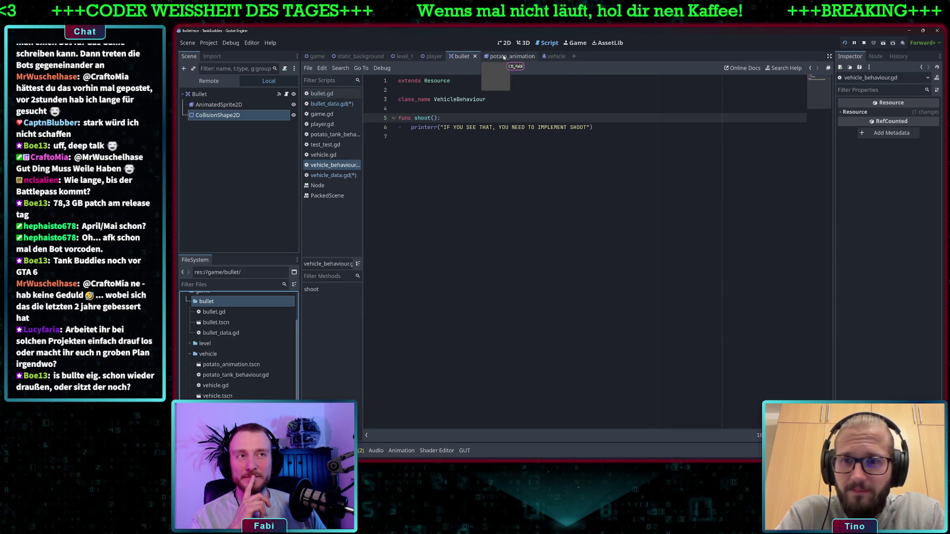
click(360, 56)
click(331, 104)
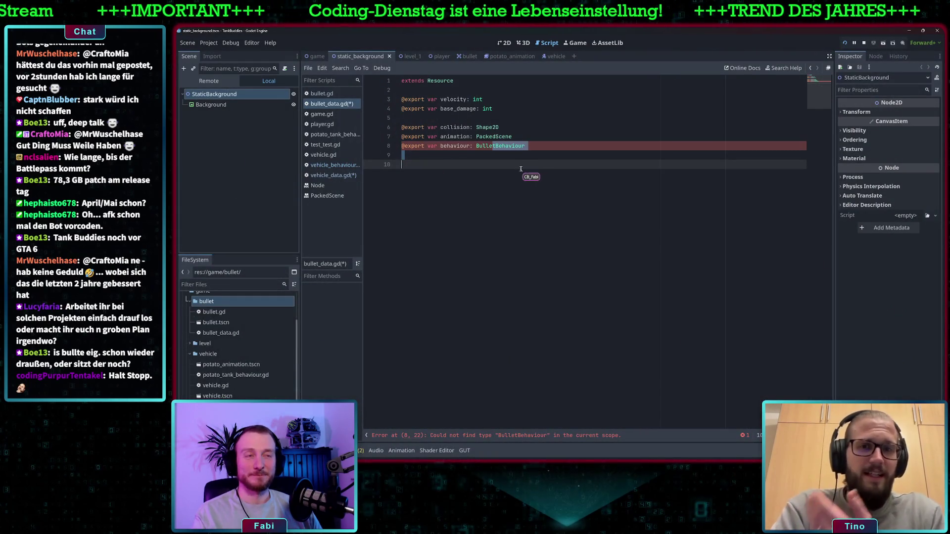
Delete the BulletBehaviour-typed behaviour export on line 8 of bullet_data.gd
click(520, 154)
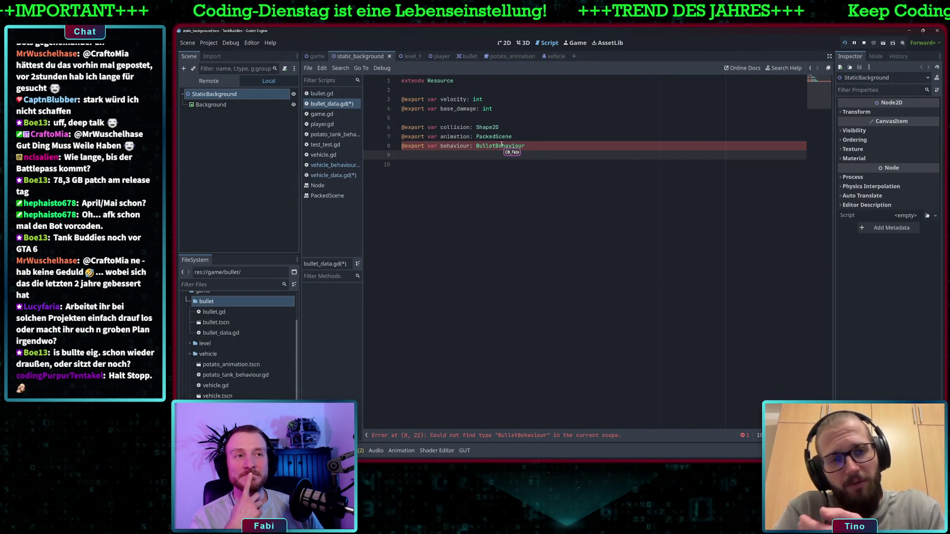
click(496, 146)
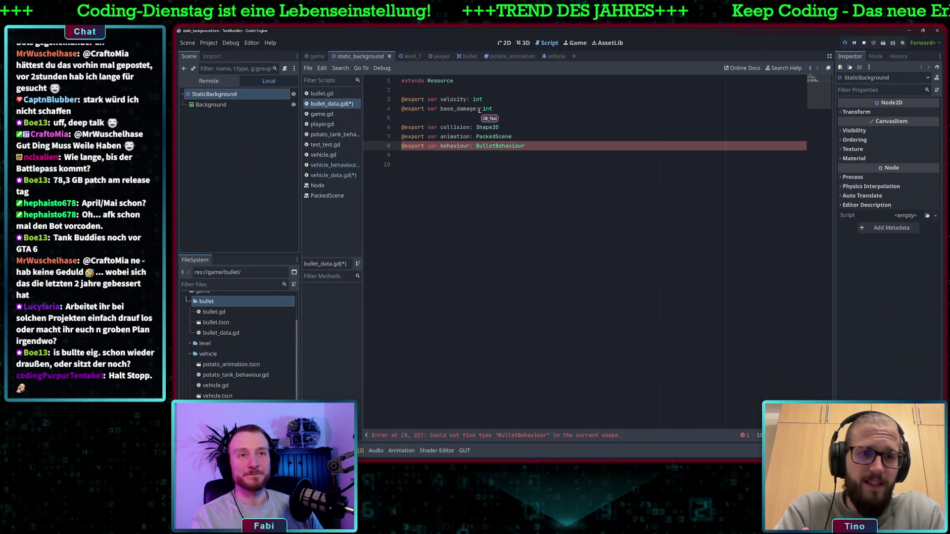
drag(550, 147, 396, 146)
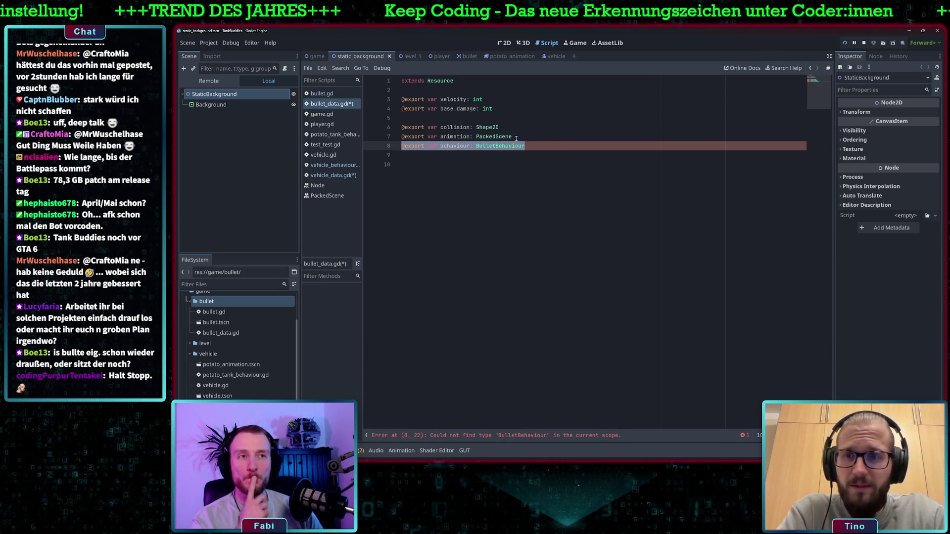
key(BackSpace)
key(BackSpace)
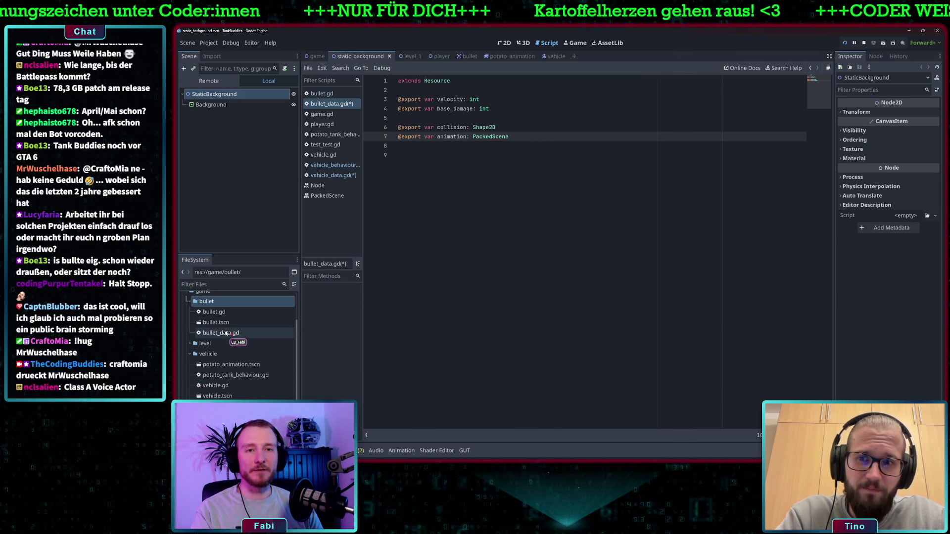
scroll(230, 342, up, 2)
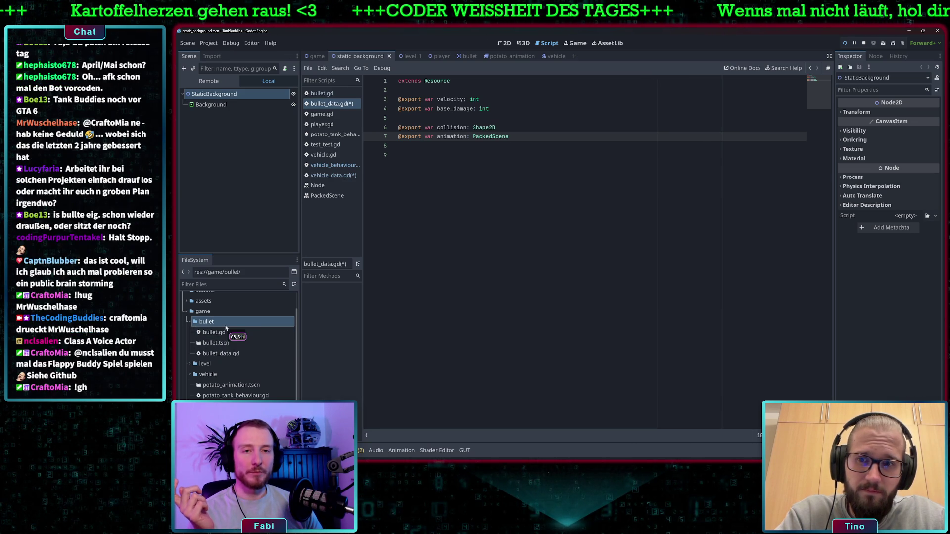
right_click(214, 322)
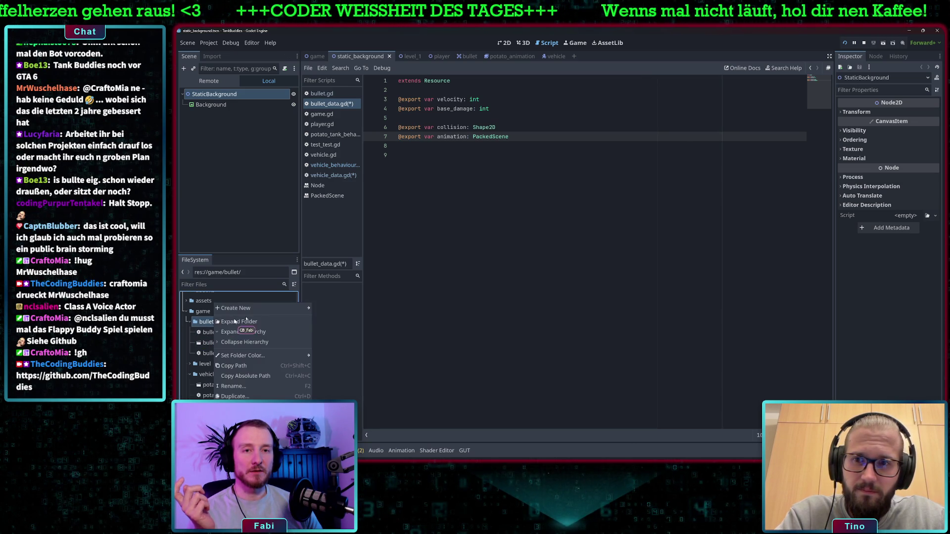
Rename potato_animation.tscn to potato_tank_animation.tscn and save all
click(270, 333)
click(235, 385)
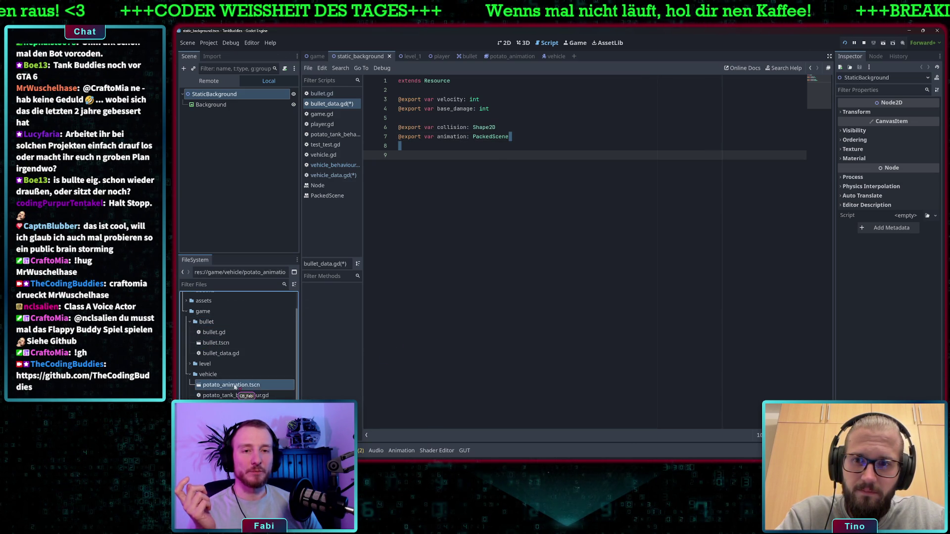
right_click(242, 386)
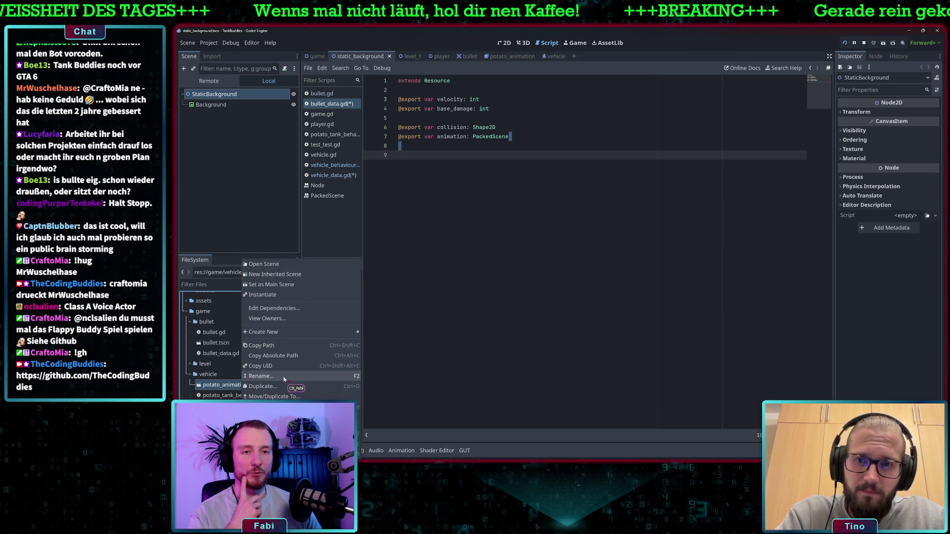
click(287, 376)
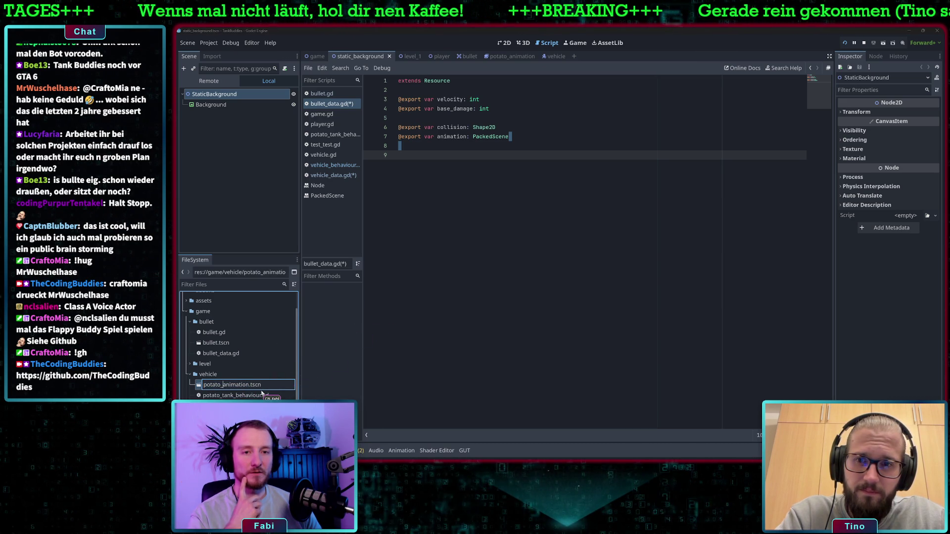
text(tank_)
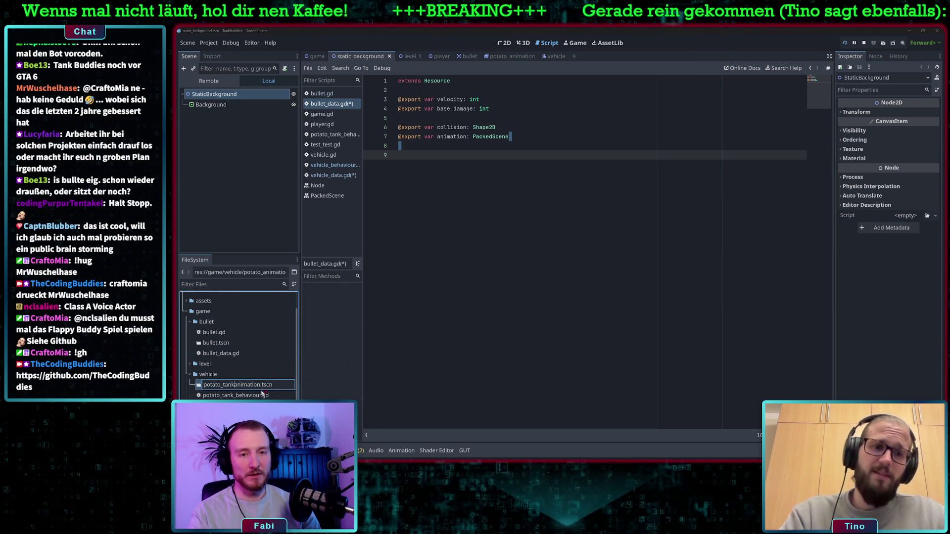
key(Return)
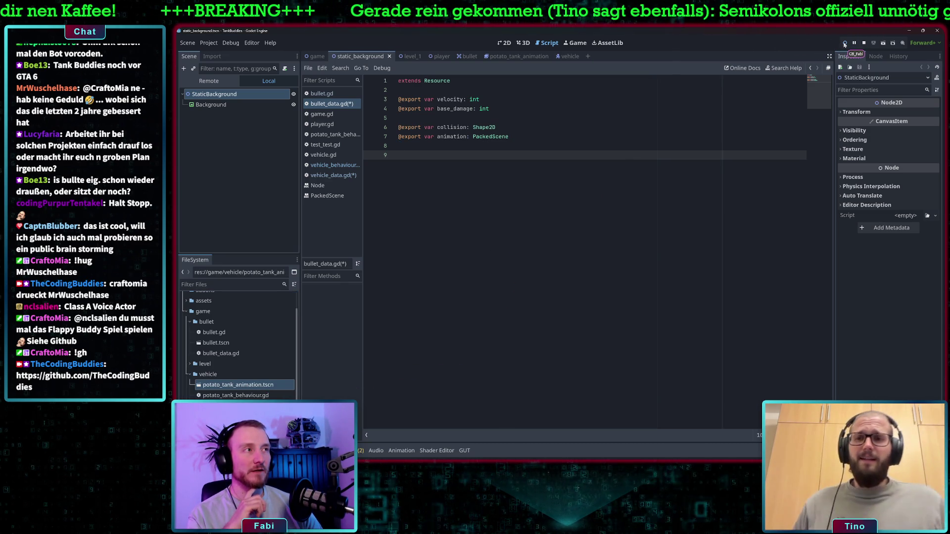
key(ctrl+s)
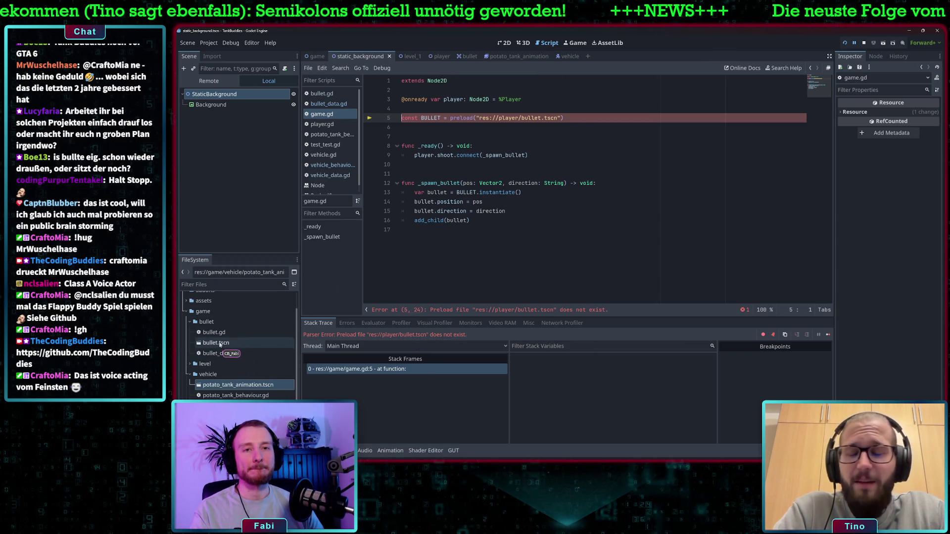
Replace the old res://player/bullet.tscn path in BULLET's preload with res://game/vehicle/potato_tank_animation.tscn
drag(562, 118, 478, 118)
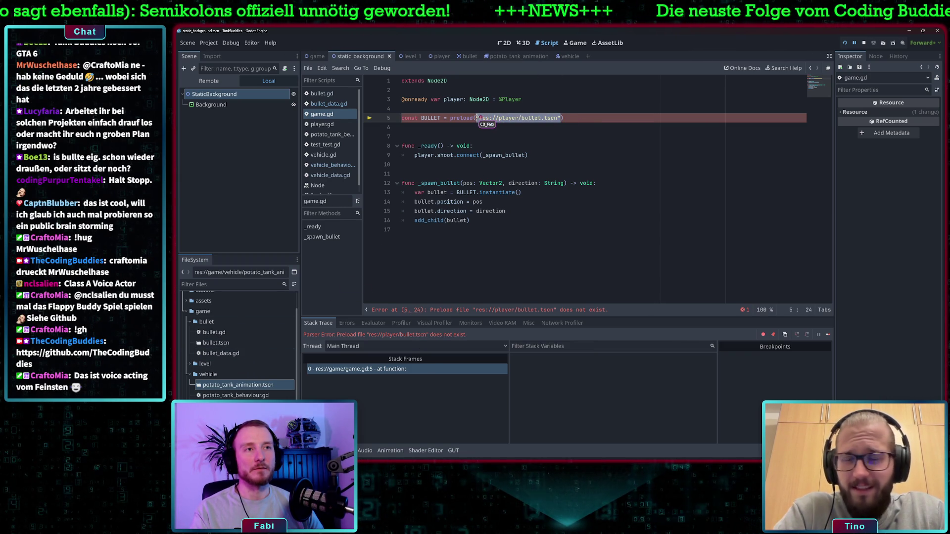
key(BackSpace)
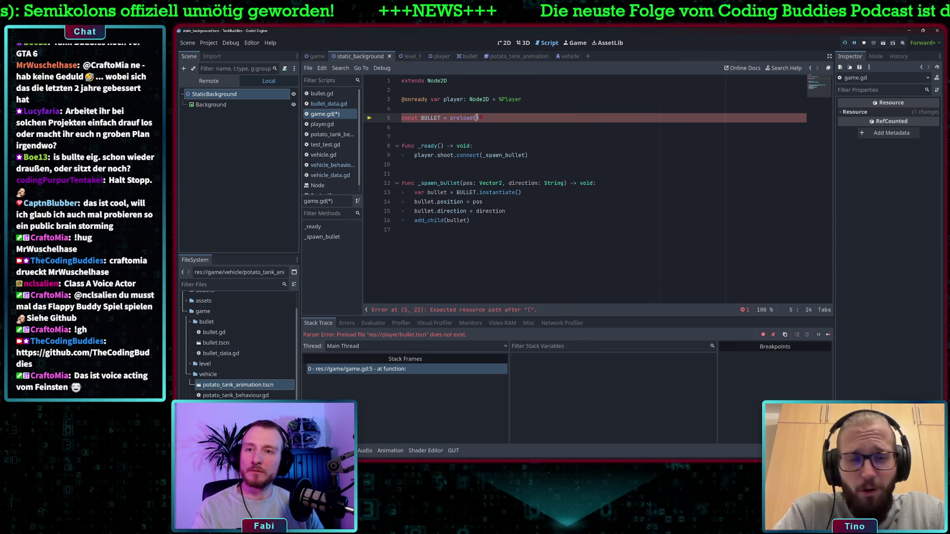
mouse_move(237, 385)
mouse_down()
mouse_move(454, 238)
mouse_move(476, 120)
mouse_up()
key(ctrl+z)
mouse_move(235, 385)
mouse_down()
mouse_move(482, 159)
mouse_move(478, 121)
mouse_up()
click(555, 127)
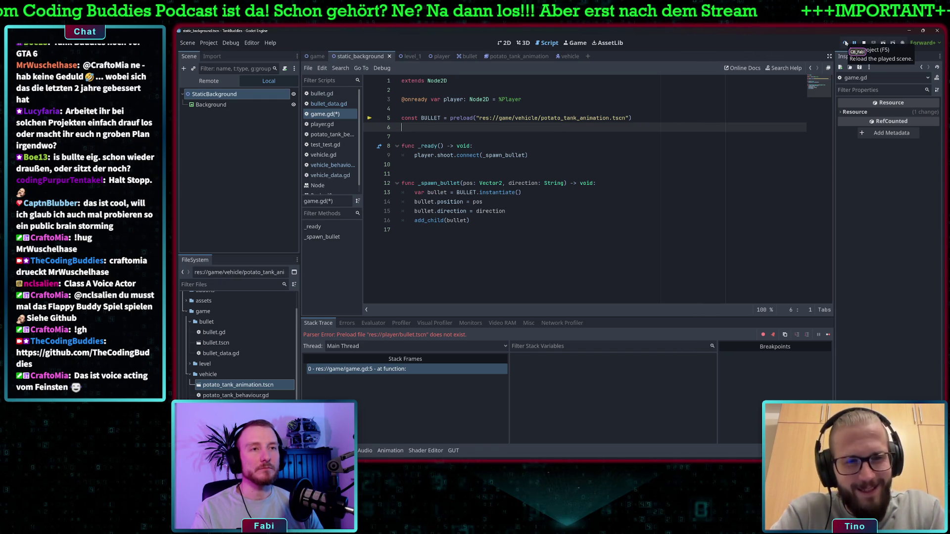
Launch the game, drive the tank right and down-right with D and S, then stop it
click(846, 43)
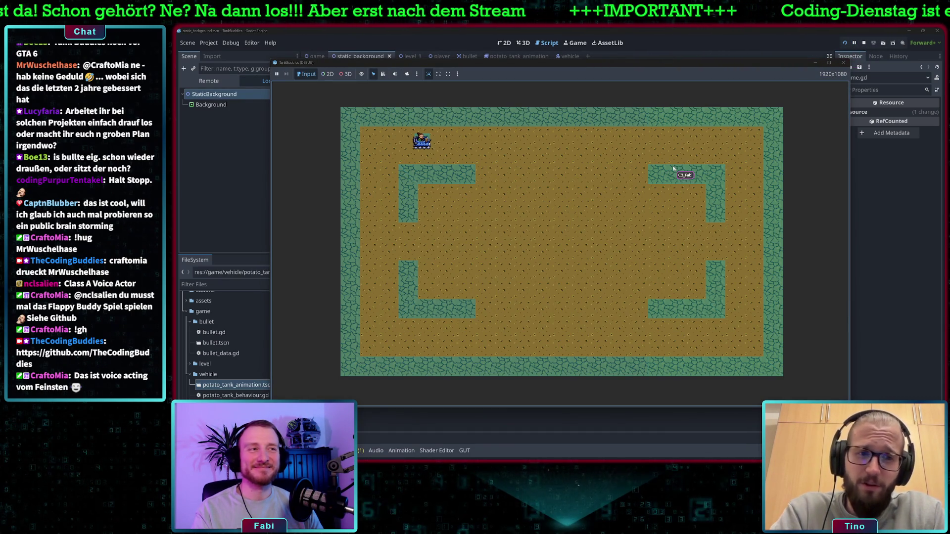
key(d)
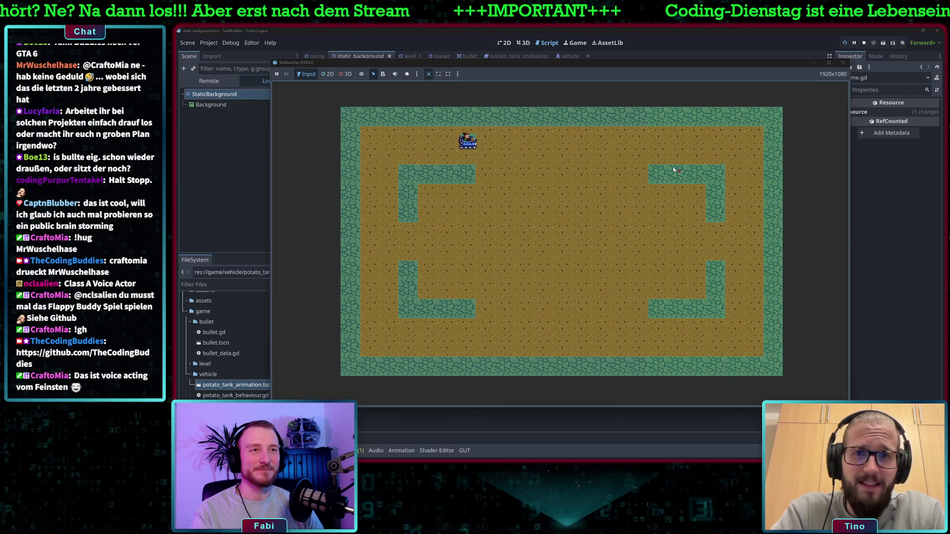
key(s)
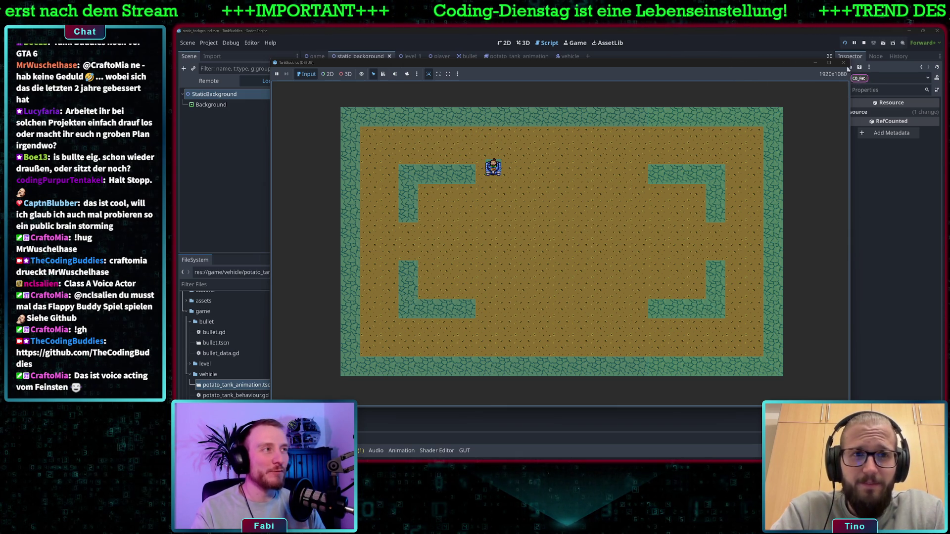
click(843, 62)
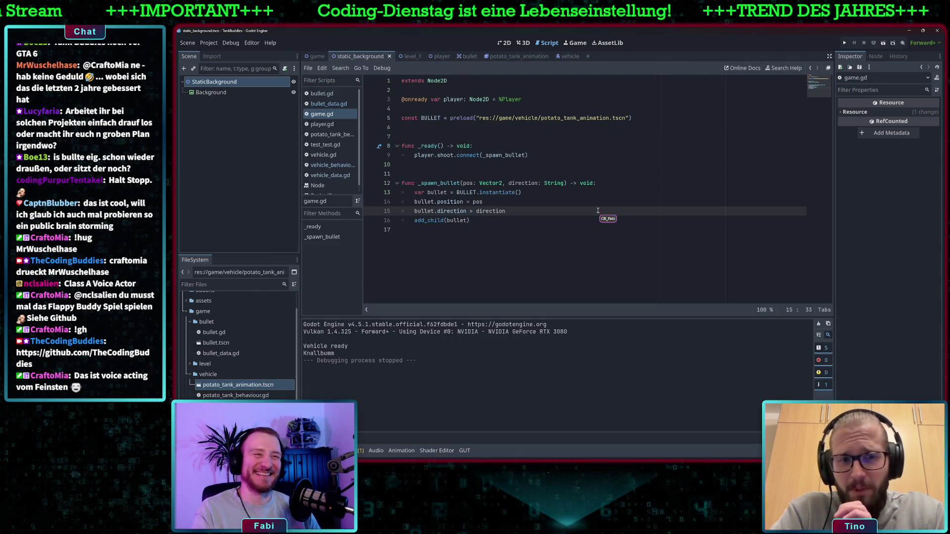
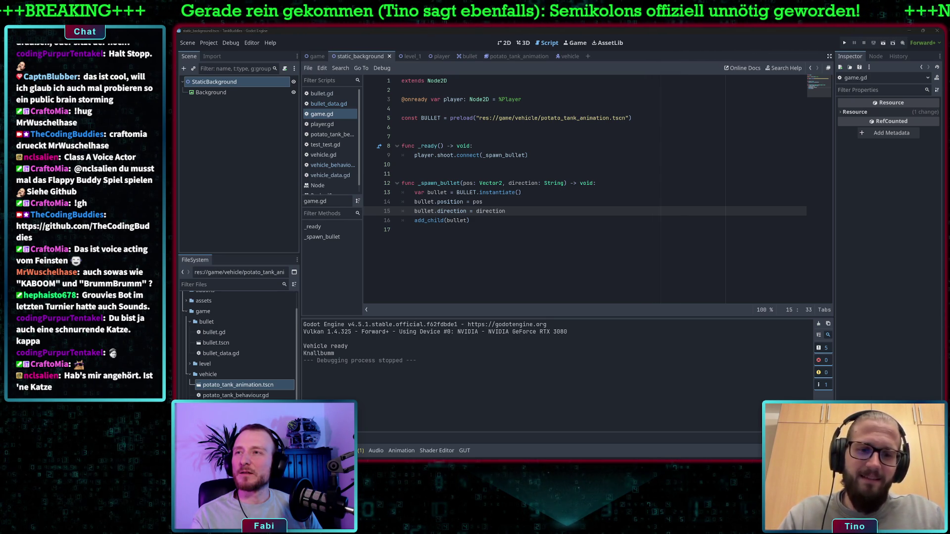
Run the project with F5 so Flappy Buddy opens at its difficulty-select title screen
key(F5)
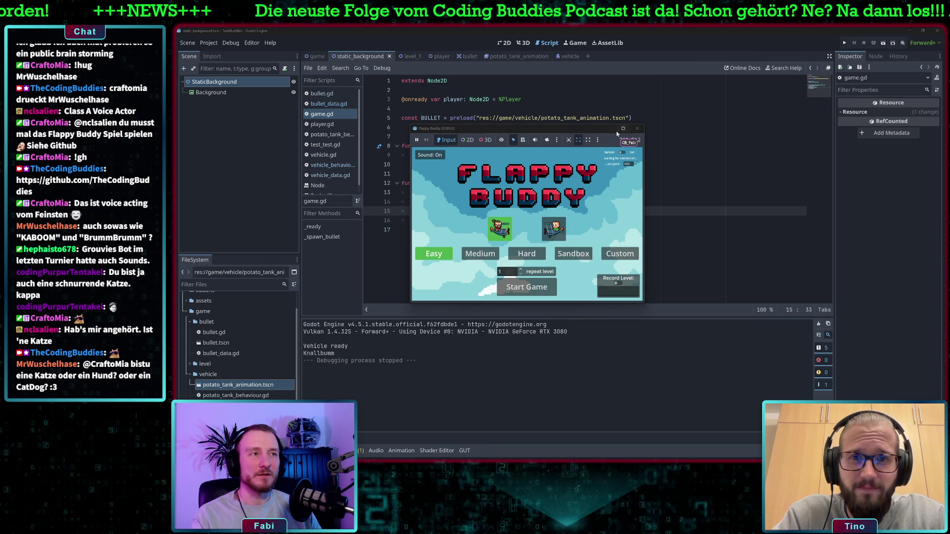
mouse_move(619, 131)
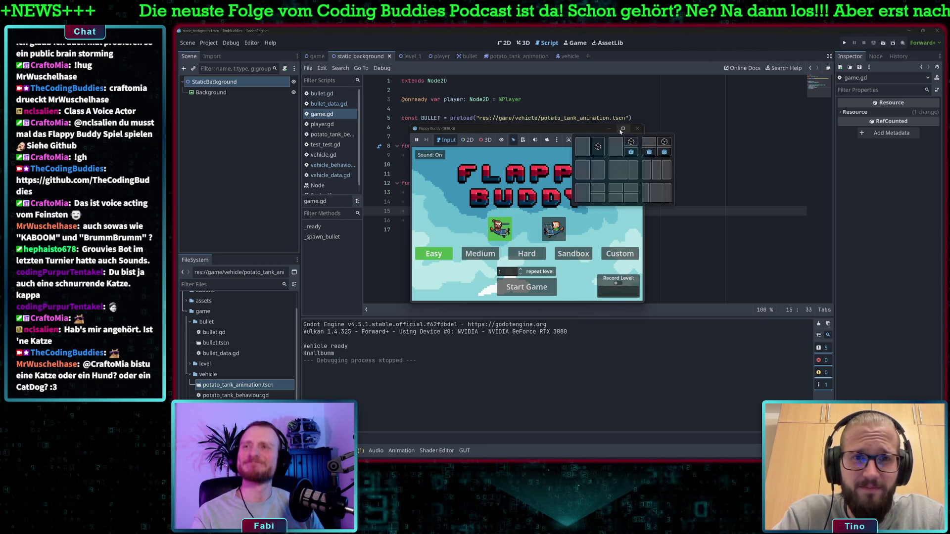
Maximize the game window, pick the second pilot and Medium difficulty, and start a round
click(622, 129)
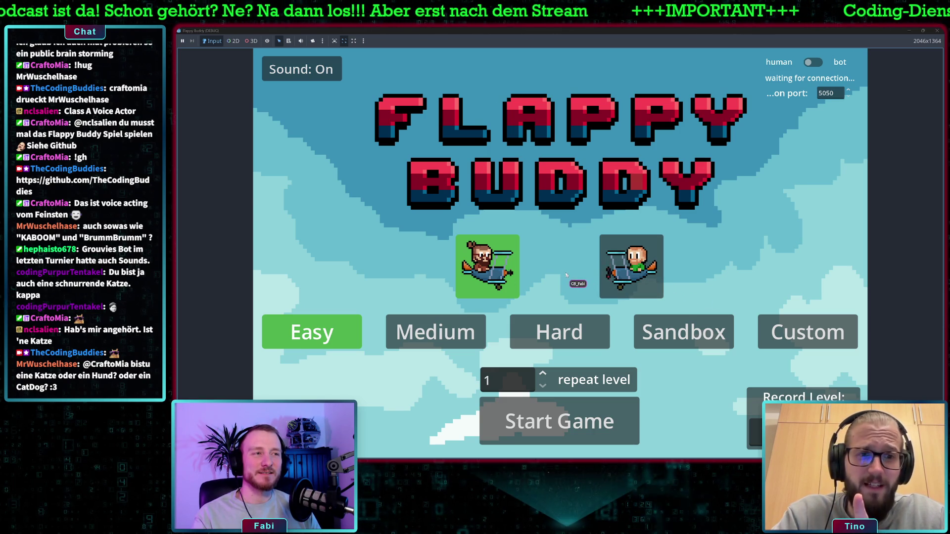
click(624, 276)
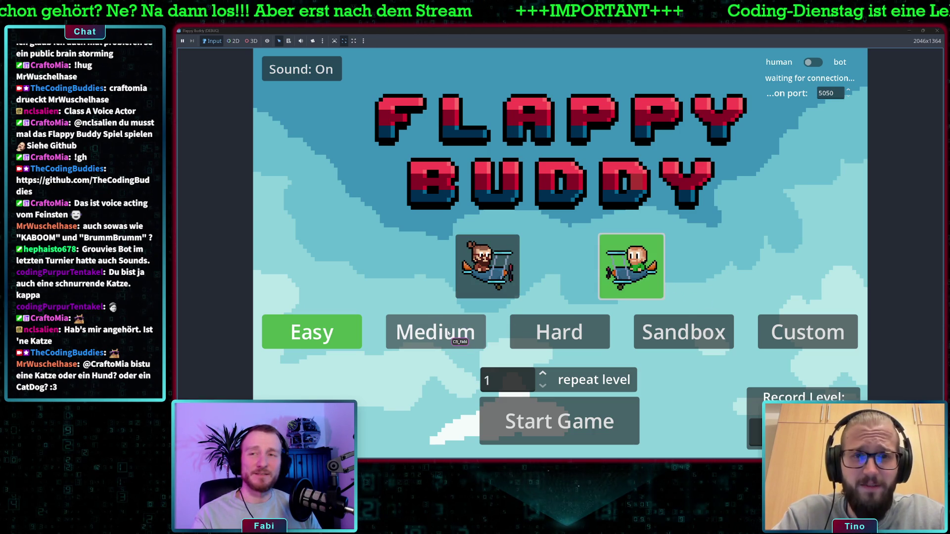
click(448, 333)
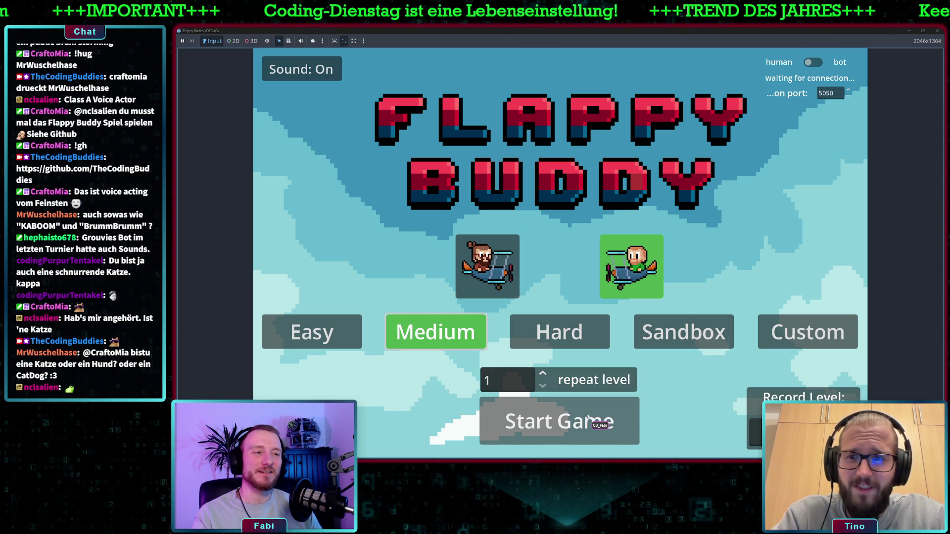
click(588, 418)
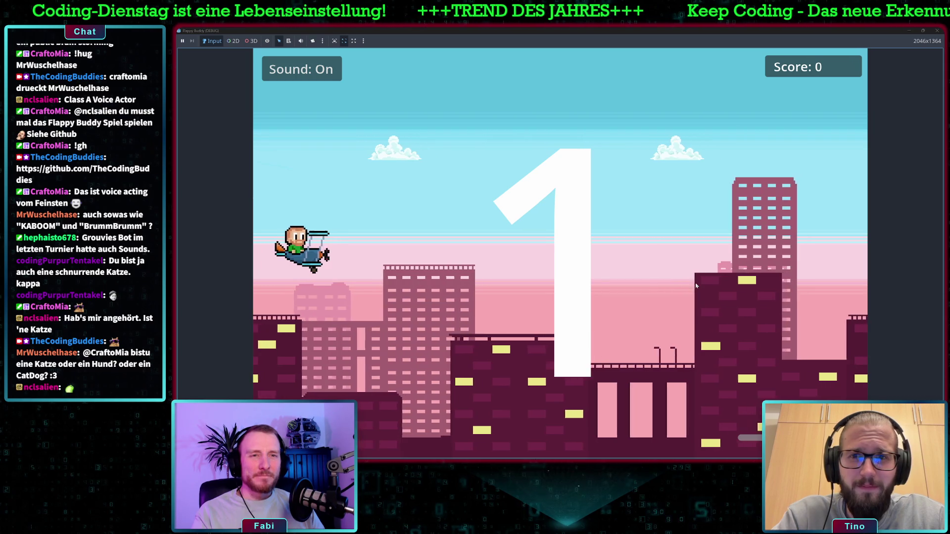
Fly the plane to the level finish with score 20188, then return to the menu and close the game
key(space)
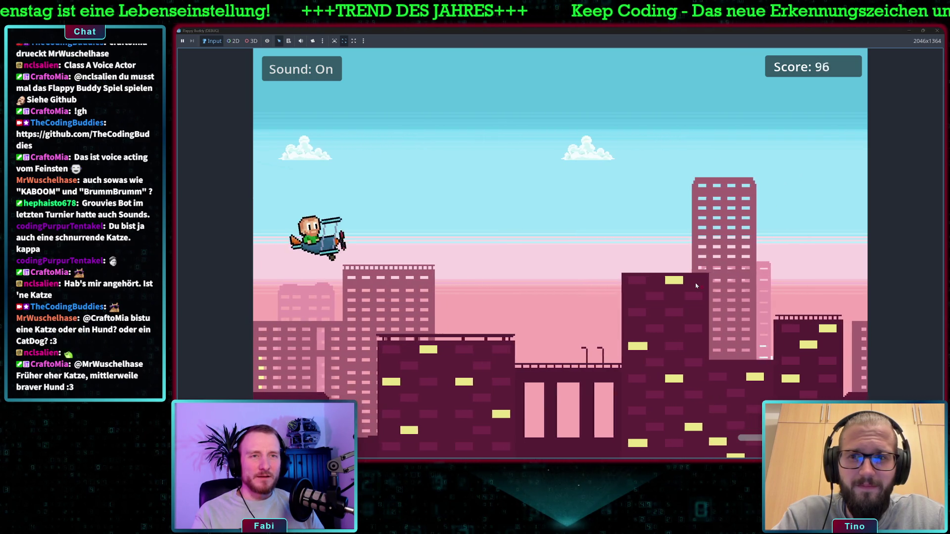
key(space)
key(space)
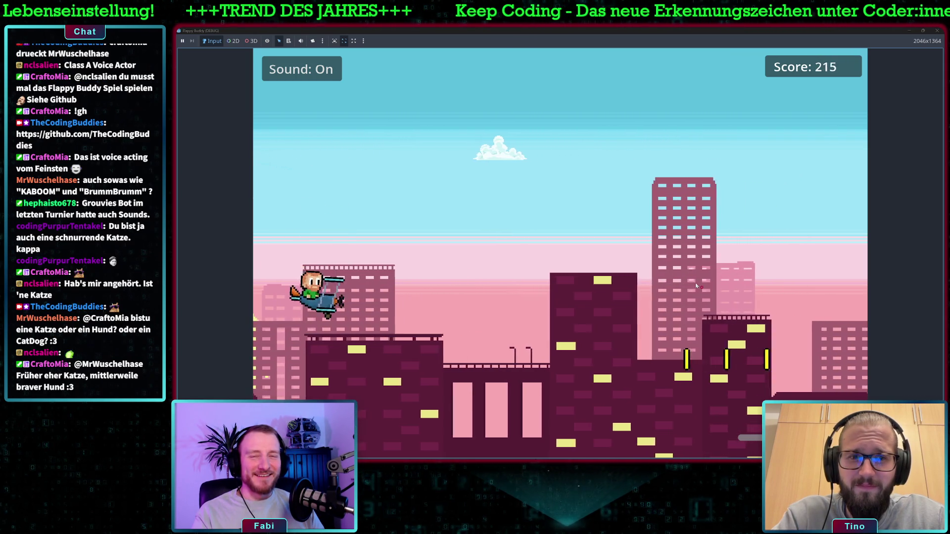
key(space)
key(space)
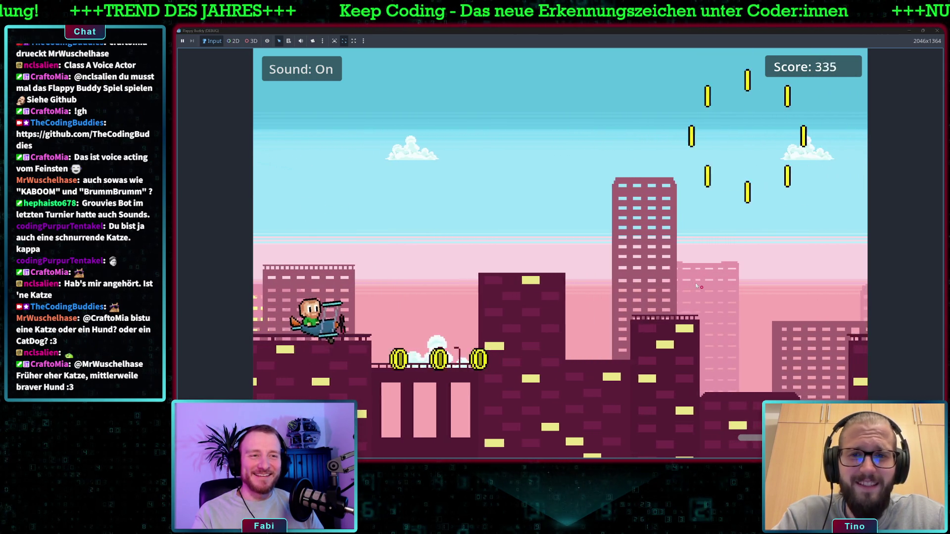
key(space)
key(space)
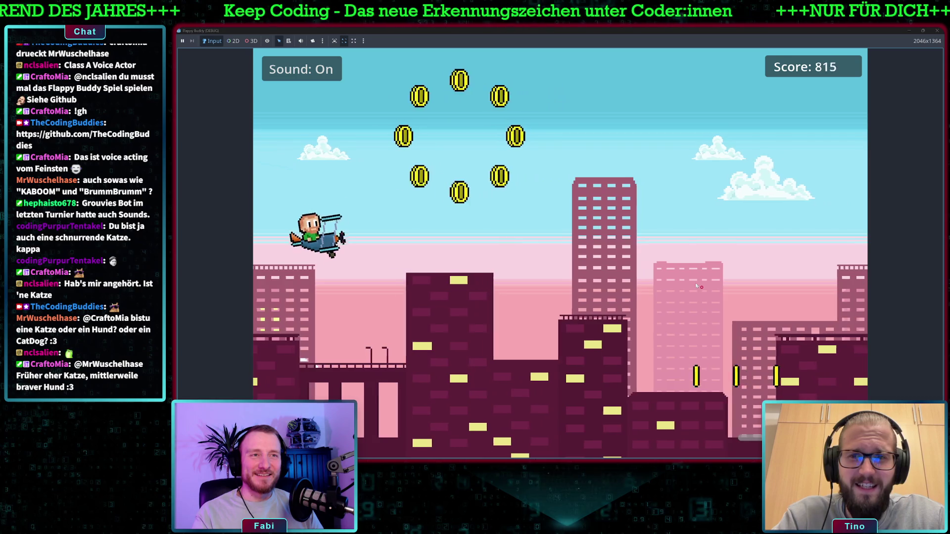
key(space)
key(space)
key(space)
key(space)
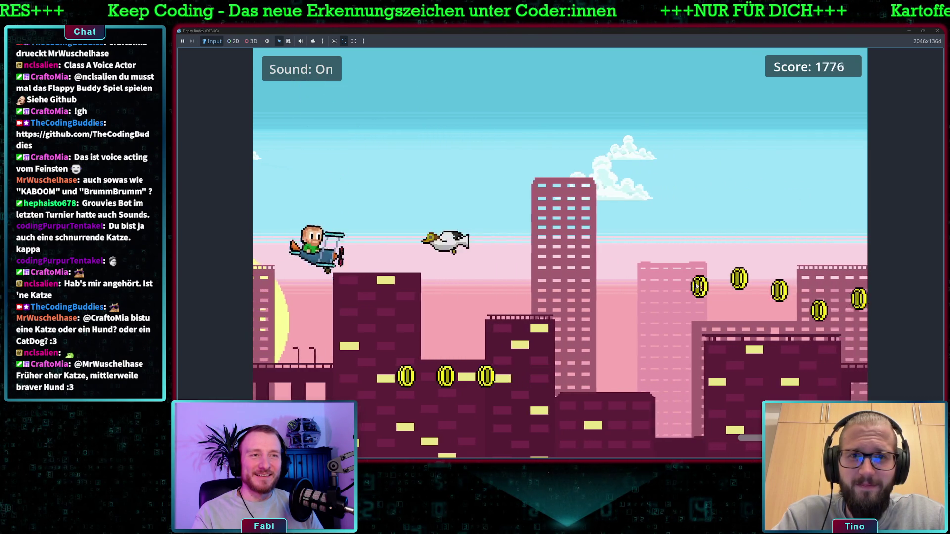
key(space)
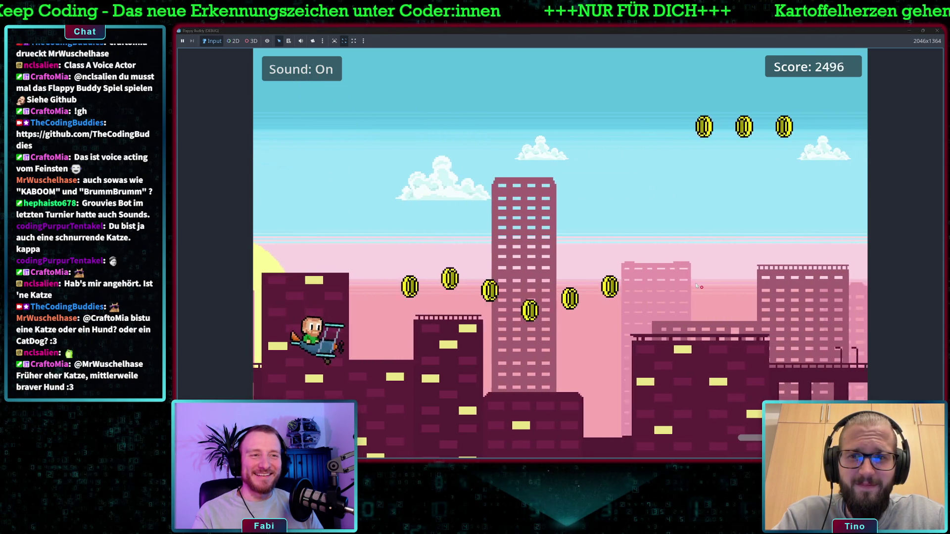
key(space)
key(space)
key(space)
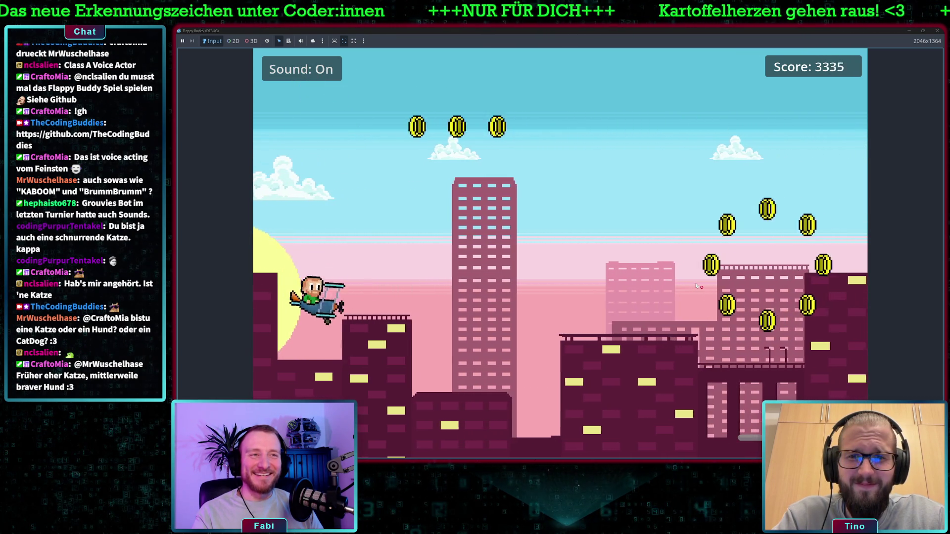
key(space)
key(space)
key(space)
key(space)
key(space)
key(space)
key(space)
key(space)
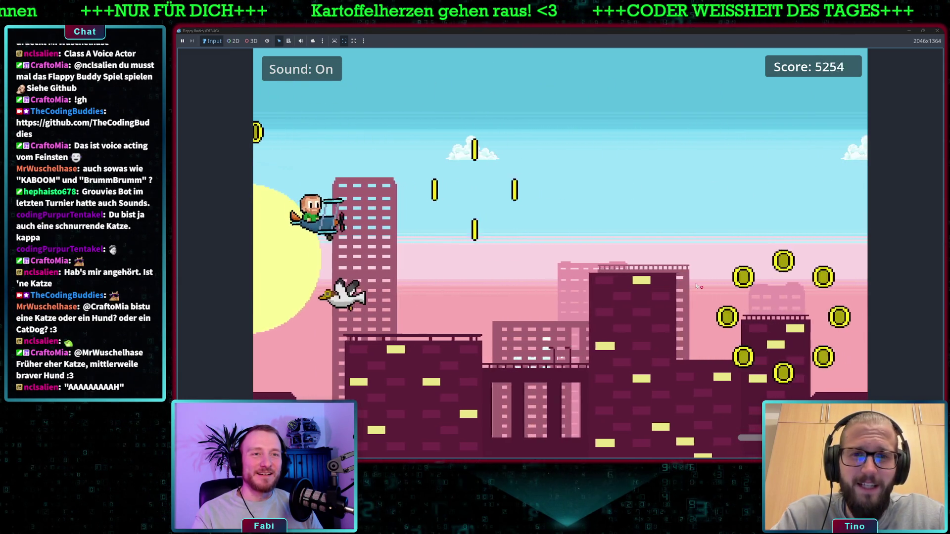
key(space)
key(space)
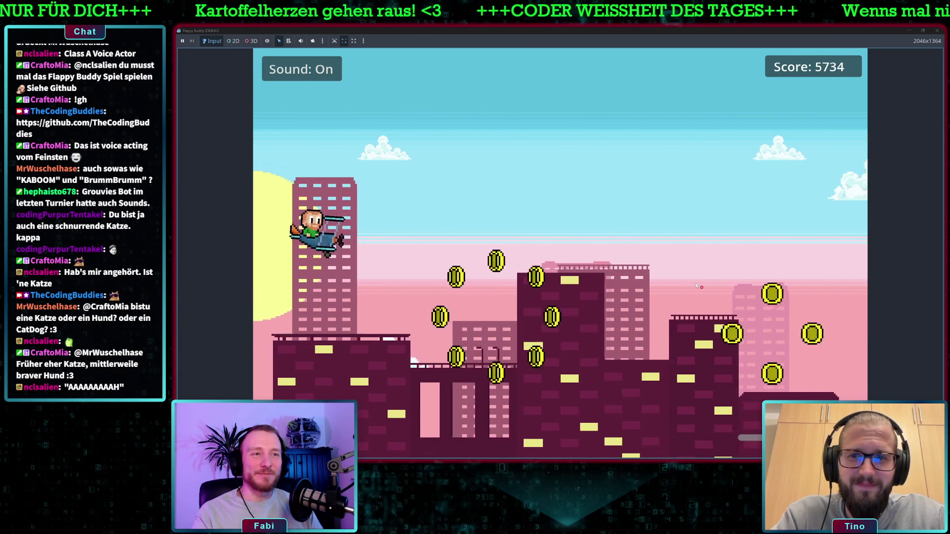
key(space)
key(space)
key(space)
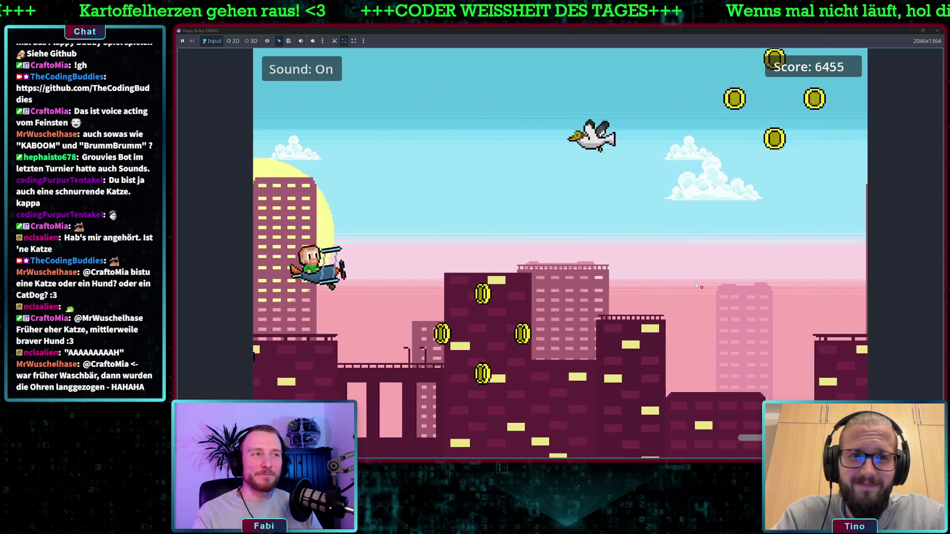
key(space)
key(space)
key(space)
key(space)
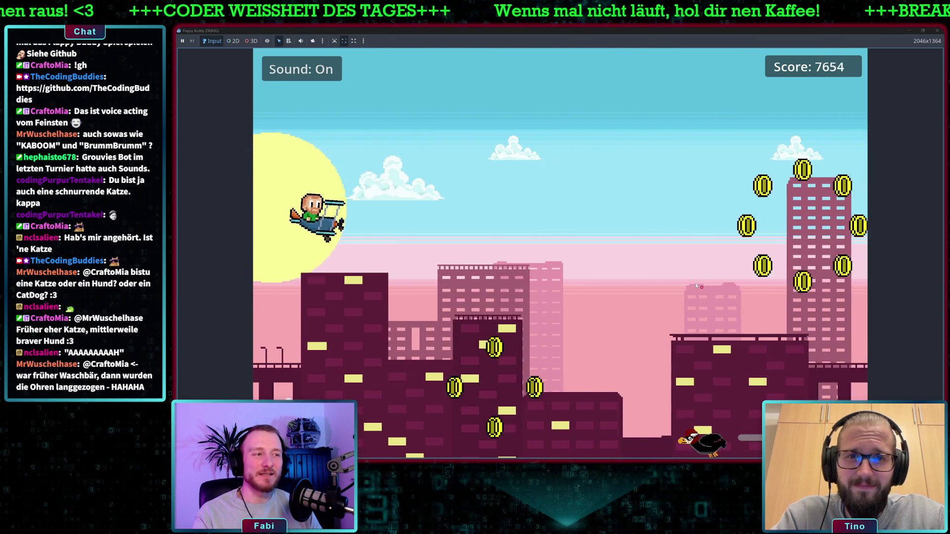
key(space)
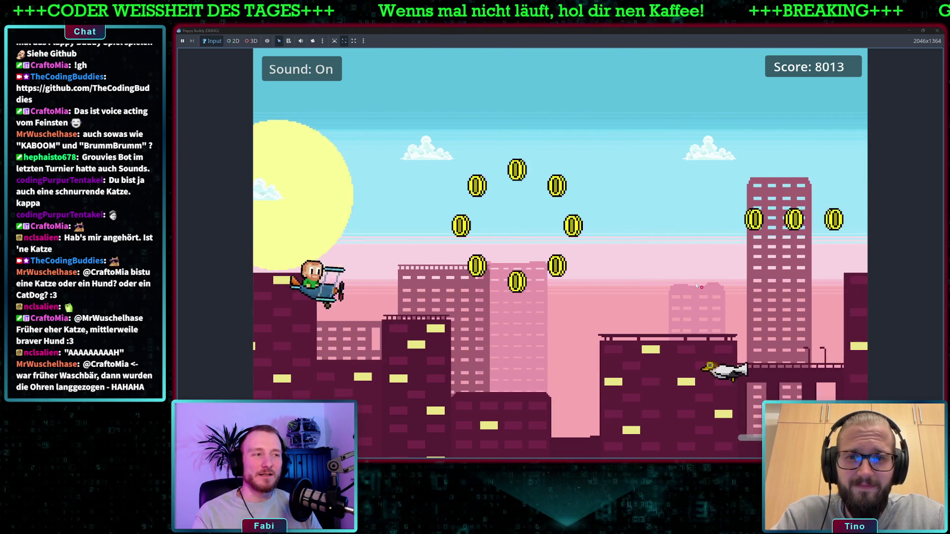
key(space)
key(space)
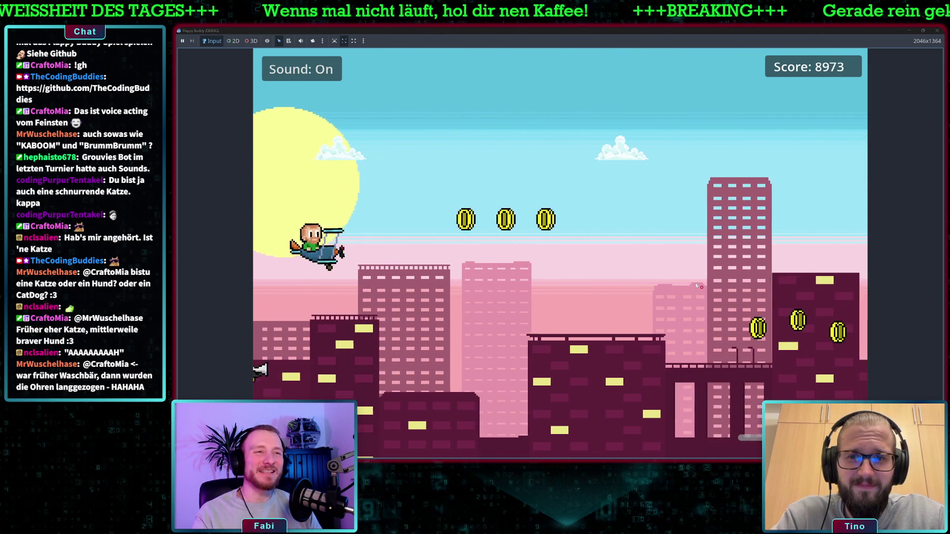
key(space)
key(space)
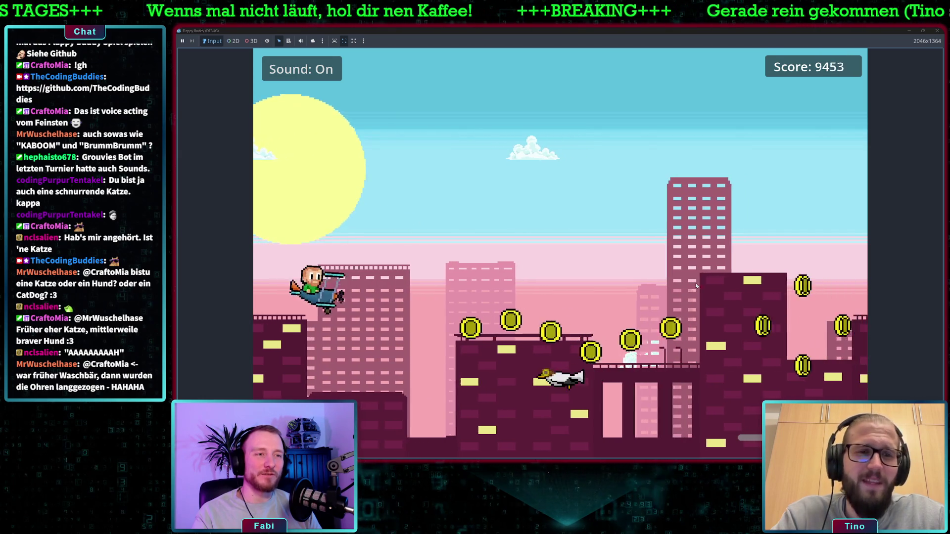
key(space)
key(space)
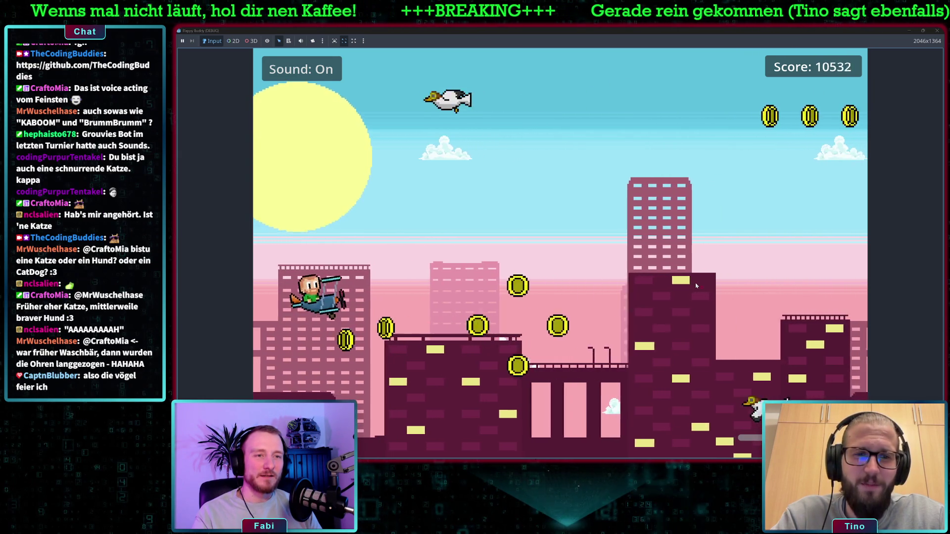
key(space)
key(space)
key(space)
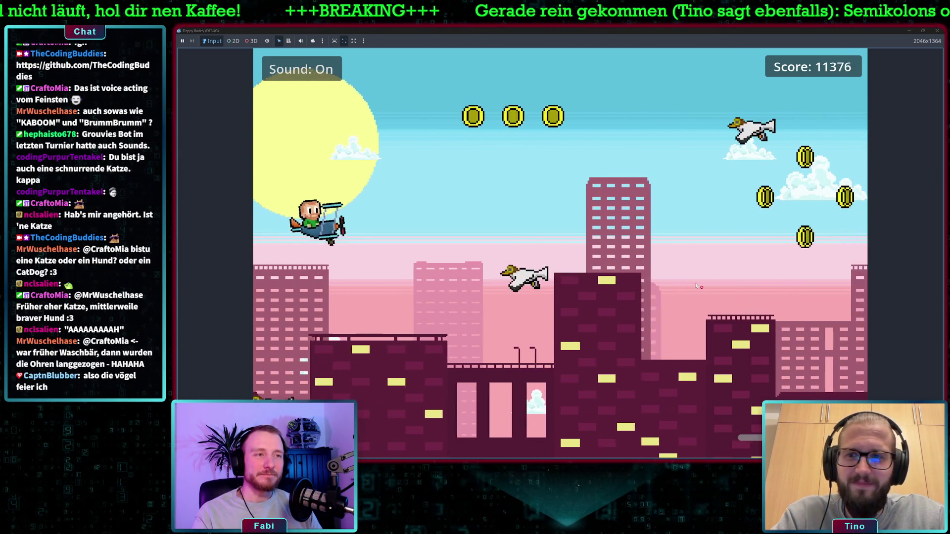
key(space)
key(space)
key(space)
key(space)
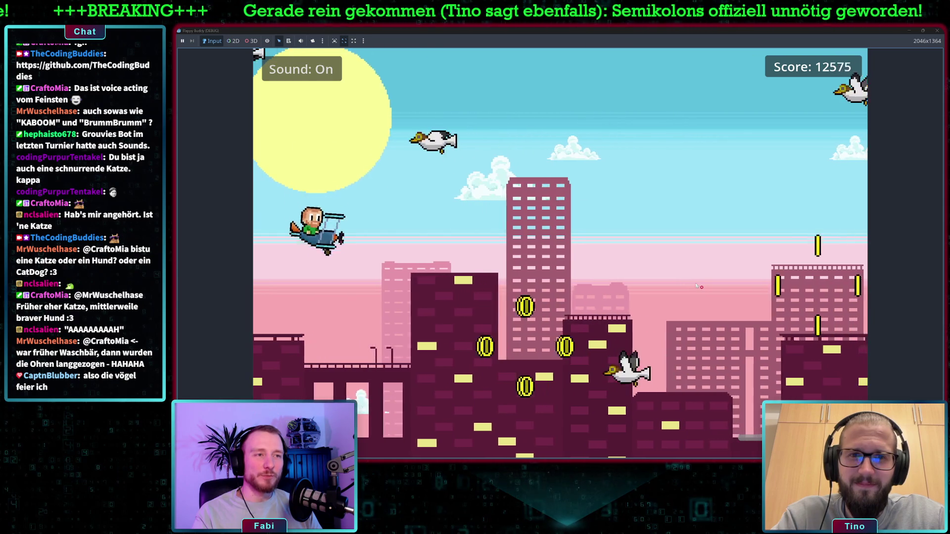
key(space)
key(space)
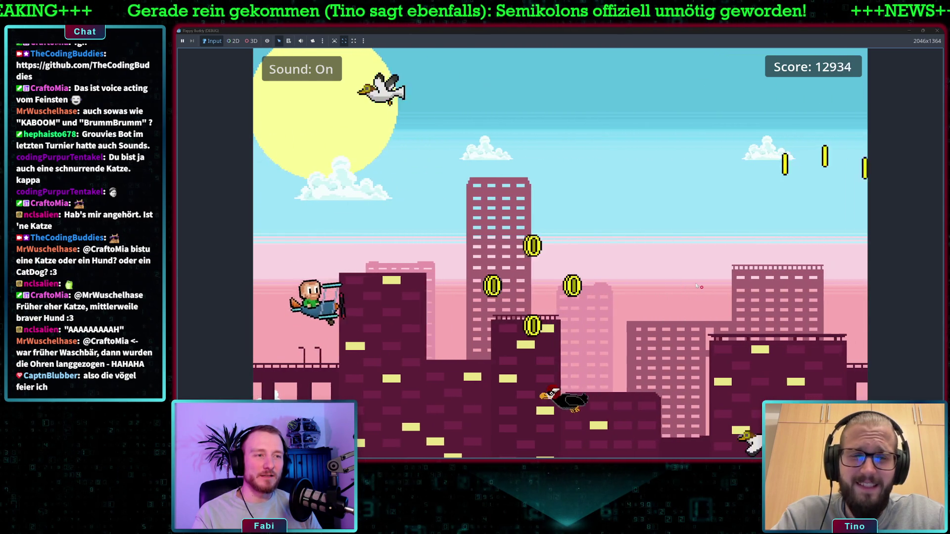
key(space)
key(space)
key(space)
key(space)
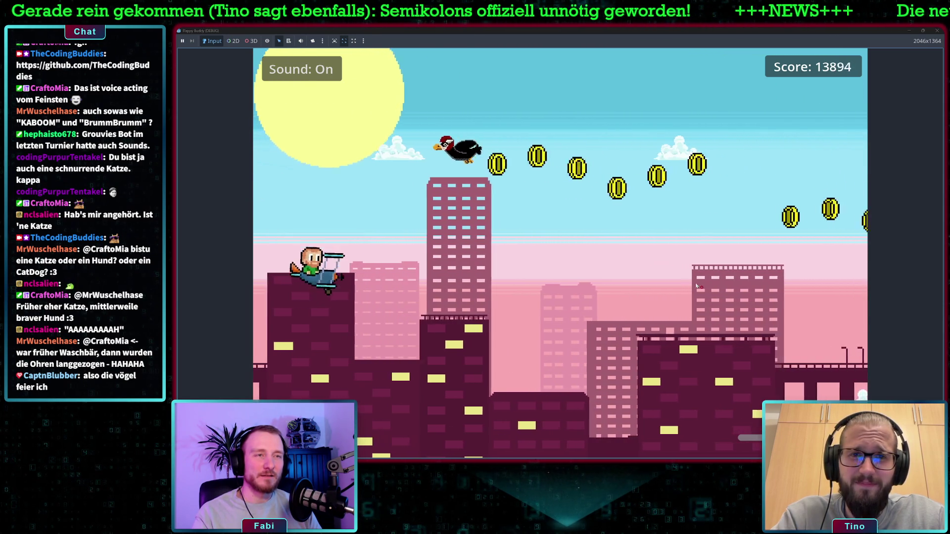
key(space)
key(space)
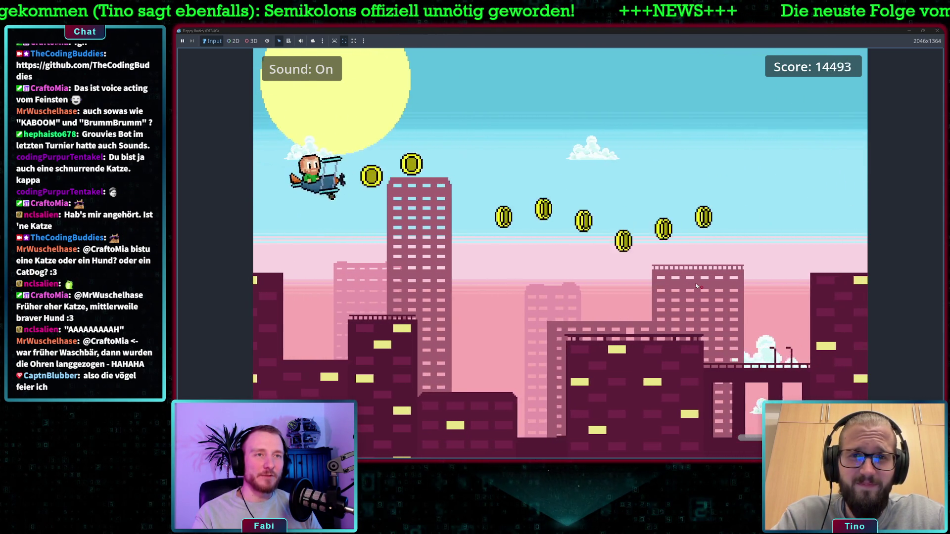
key(space)
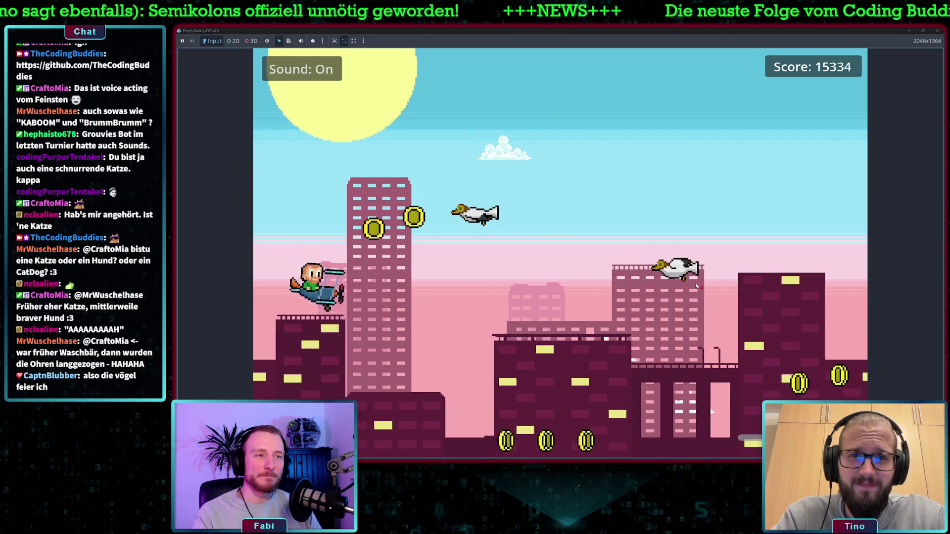
key(space)
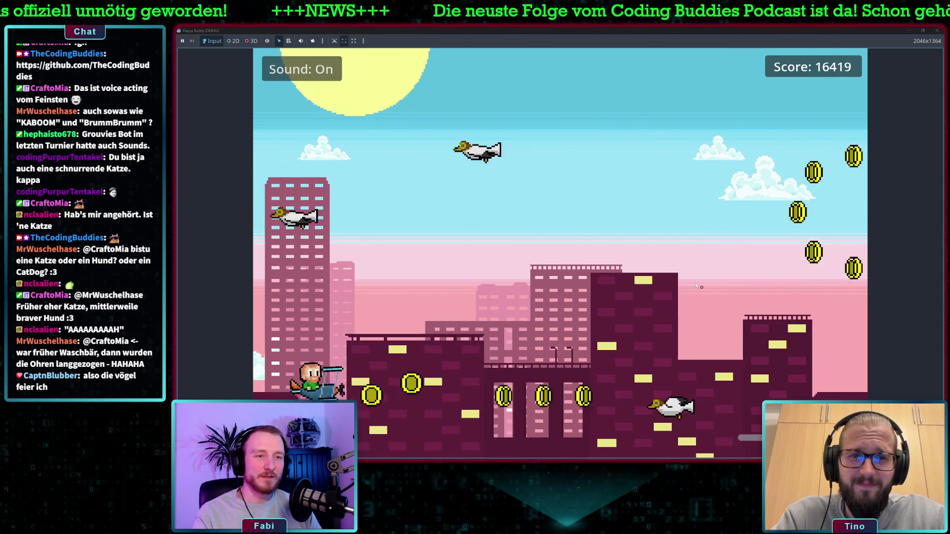
key(space)
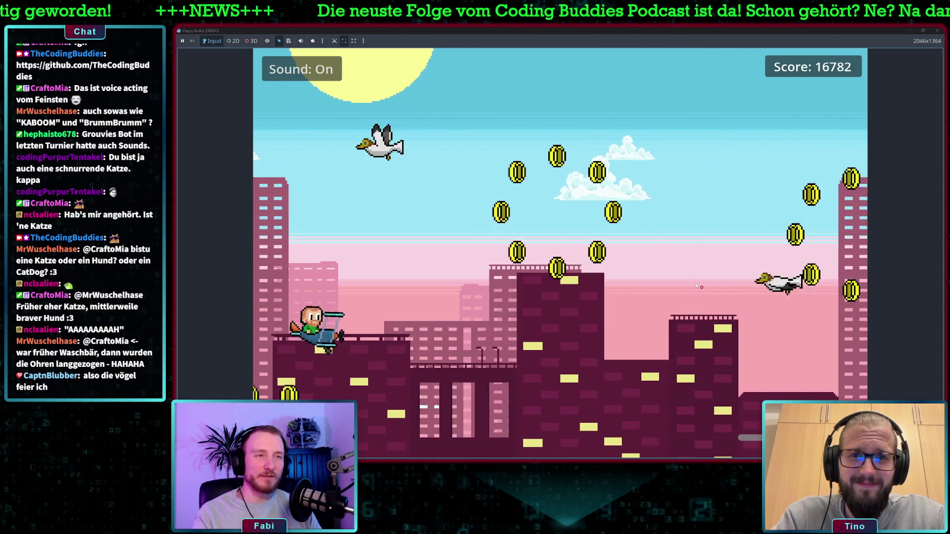
key(space)
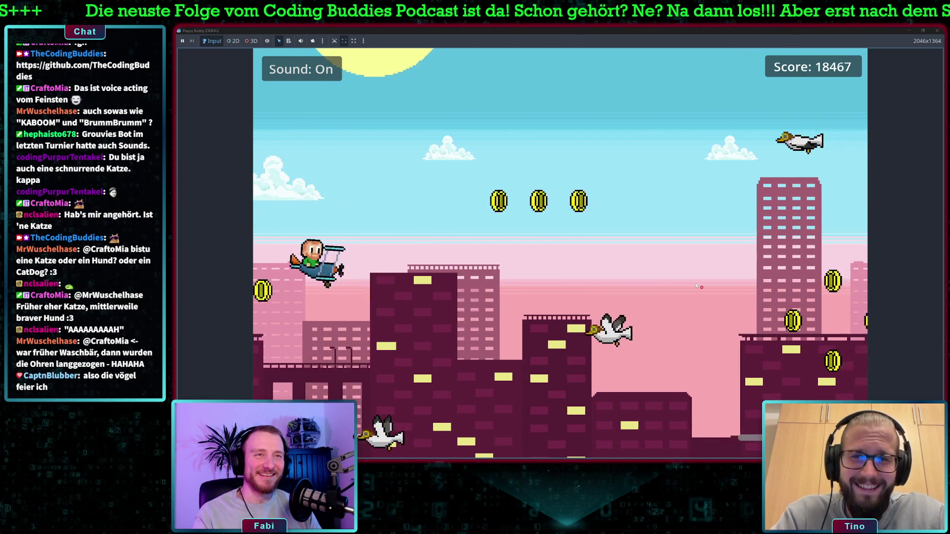
key(space)
key(space)
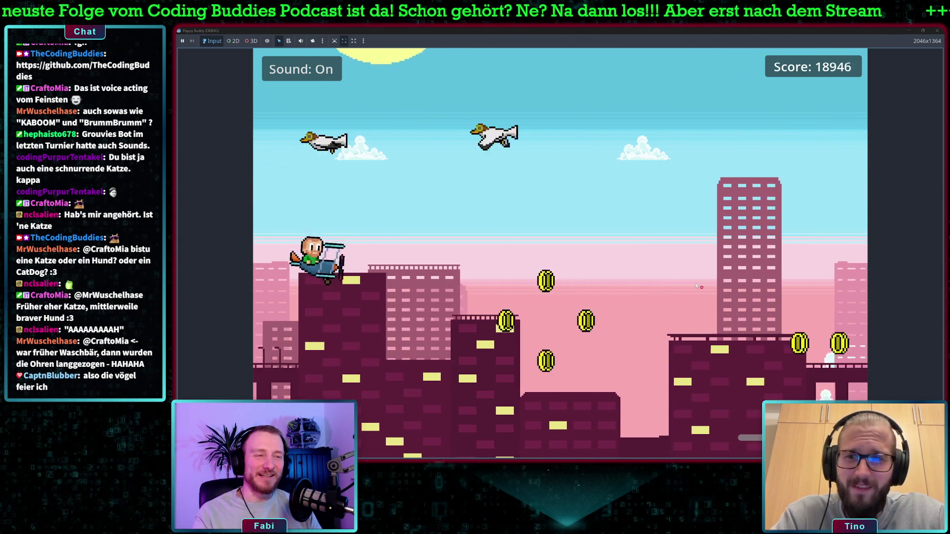
key(space)
key(space)
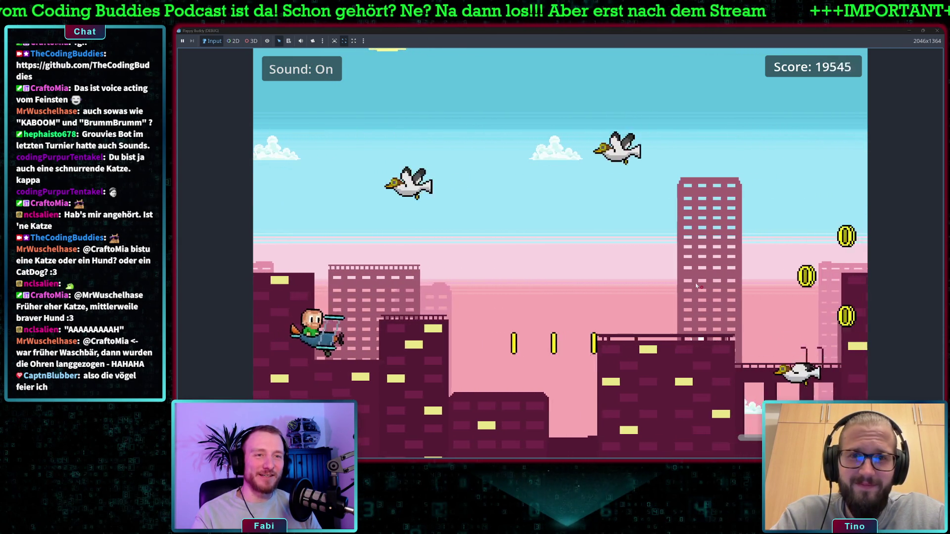
key(space)
key(space)
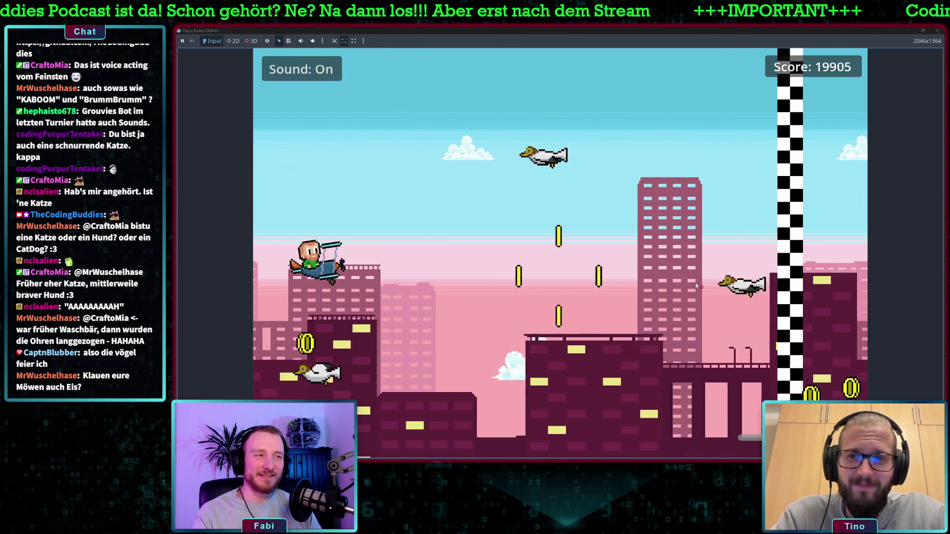
key(space)
key(space)
key(space)
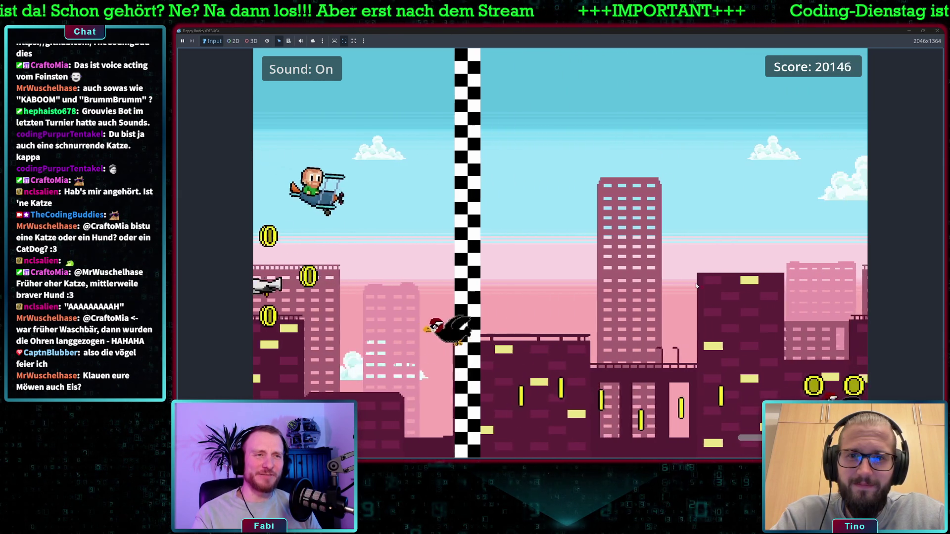
key(space)
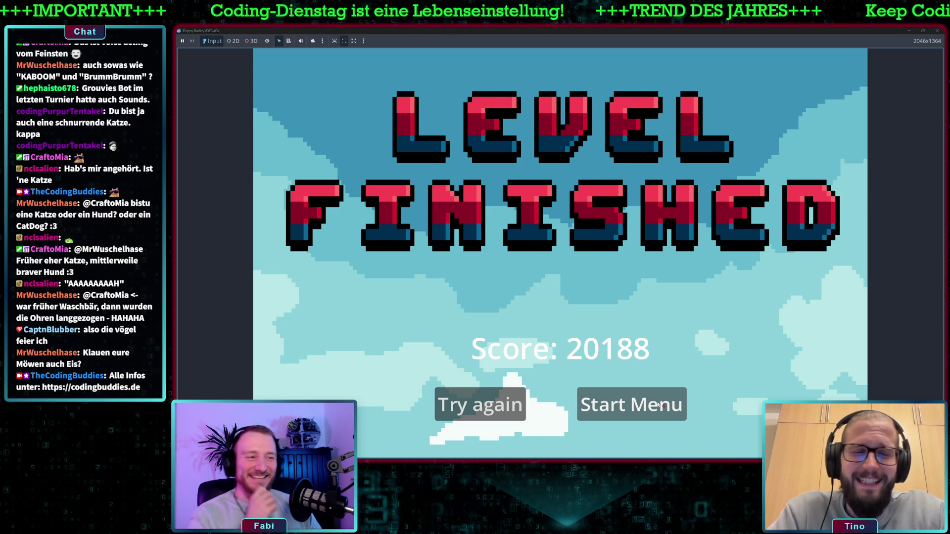
click(659, 405)
click(938, 33)
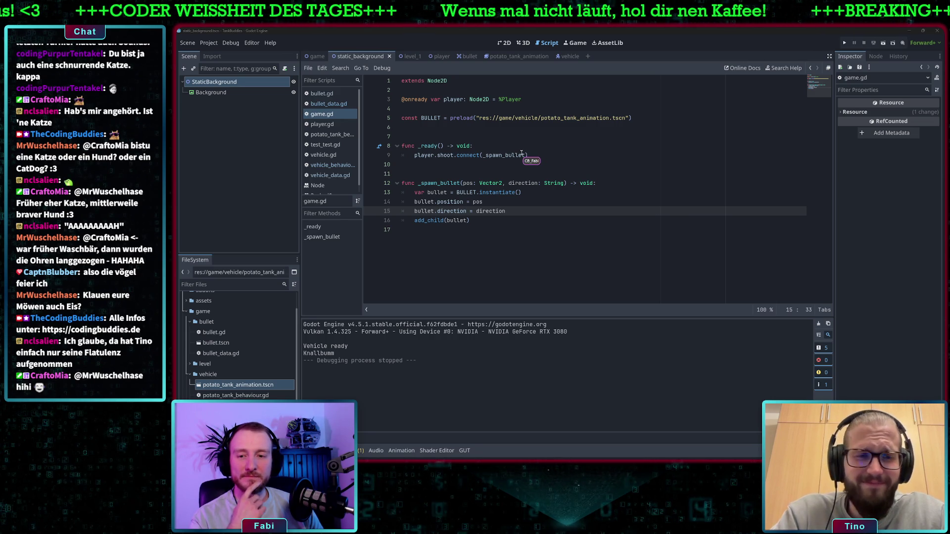
Place the cursor at the end of line 9 in game.gd, then open bullet.gd
mouse_move(518, 156)
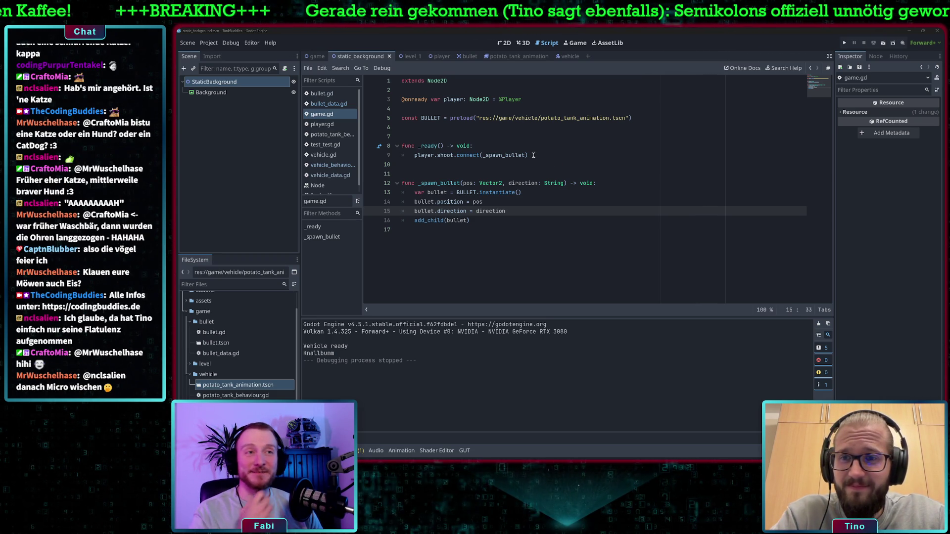
click(535, 154)
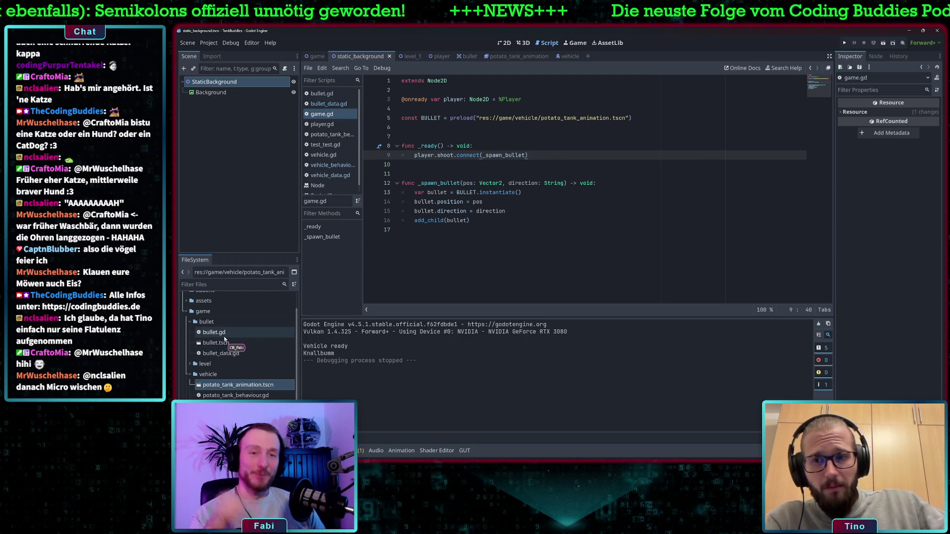
click(224, 336)
double_click(223, 334)
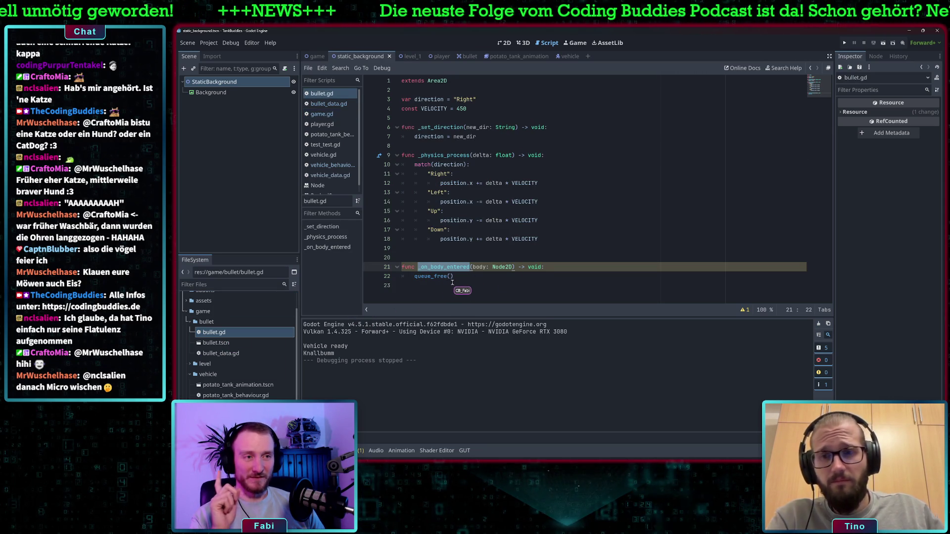
Check bullet_data.gd, open the bullet scene, and return to bullet.gd
click(220, 352)
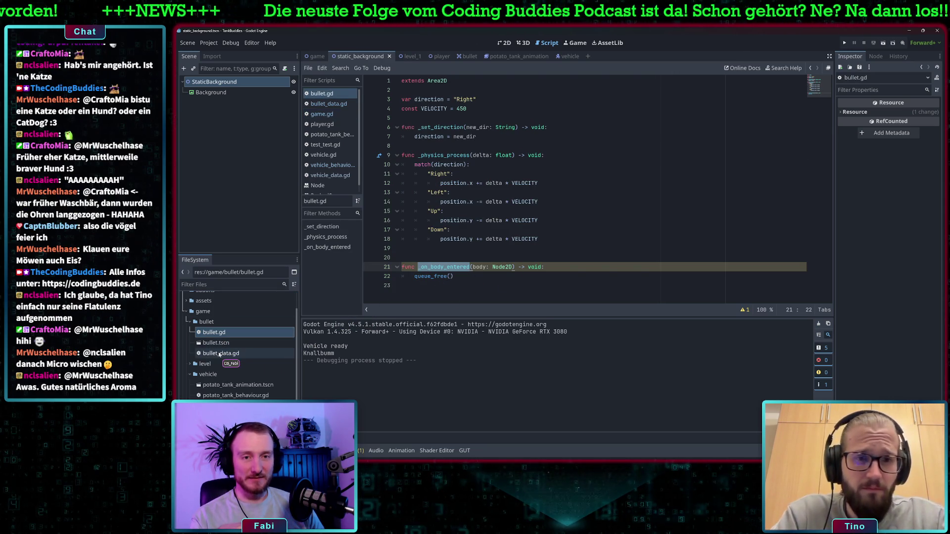
double_click(220, 352)
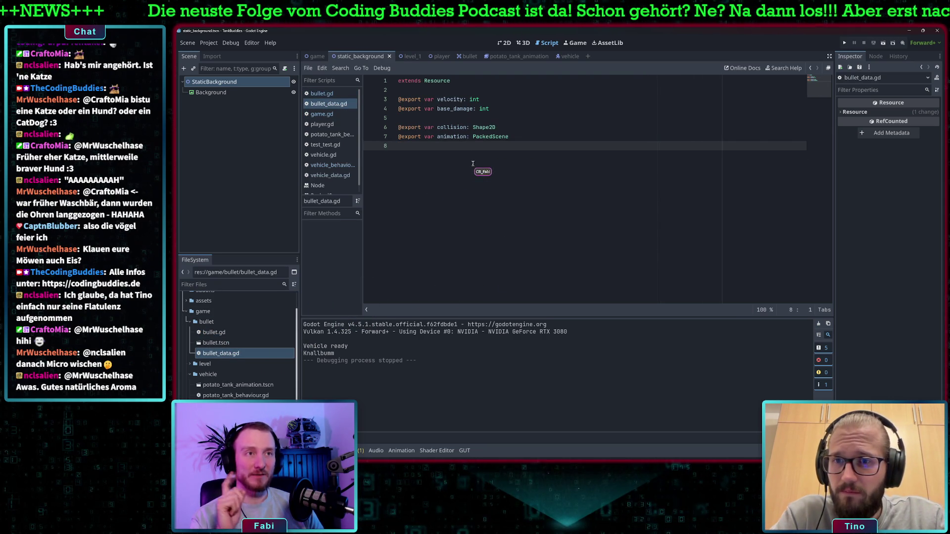
double_click(217, 344)
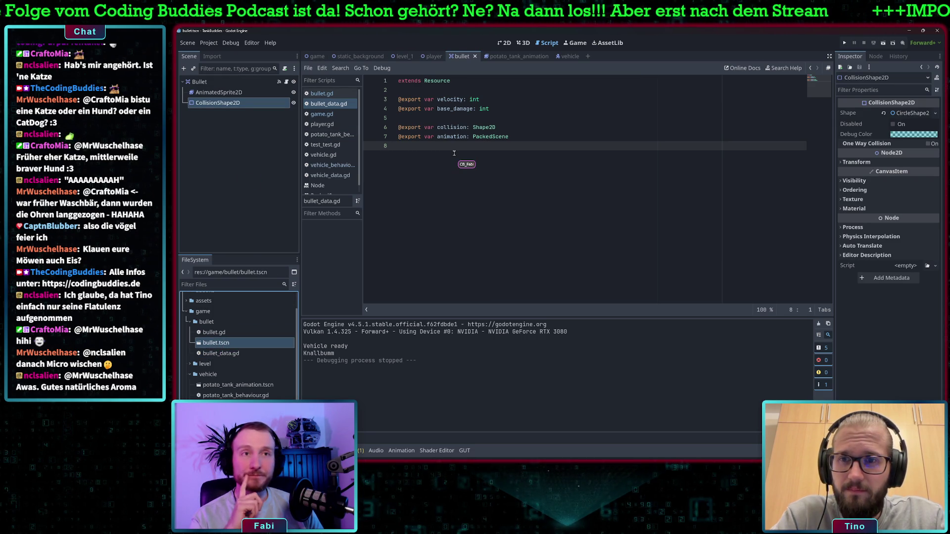
double_click(223, 336)
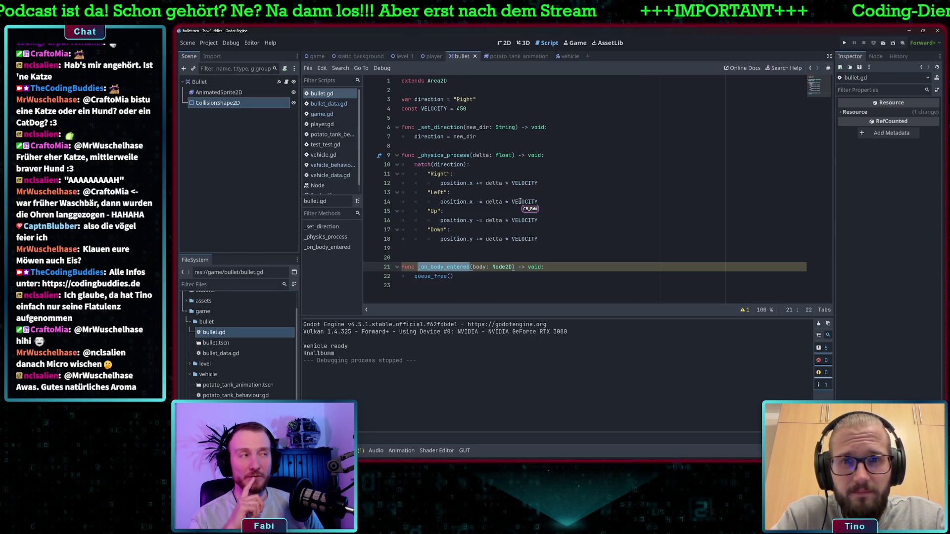
Create a new base Resource from the bullet folder's context menu
right_click(211, 323)
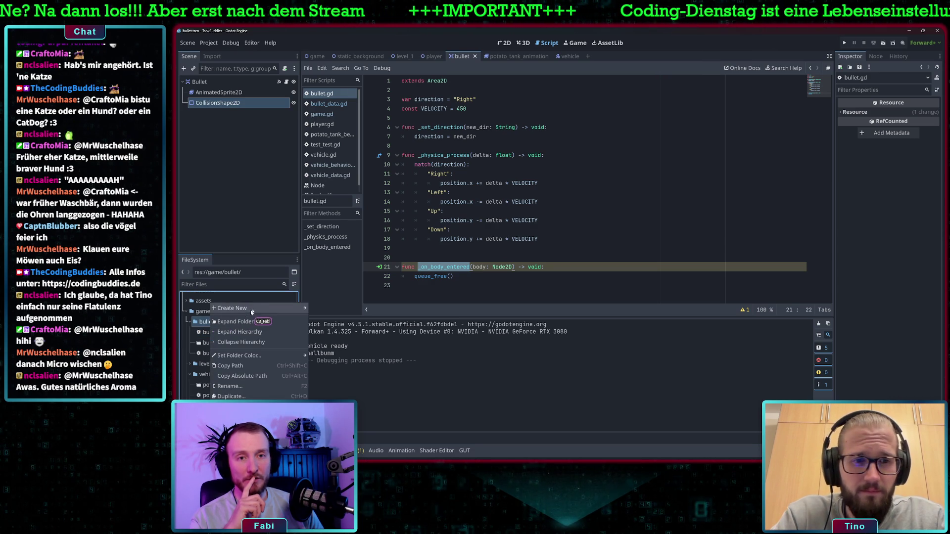
mouse_move(267, 310)
click(330, 338)
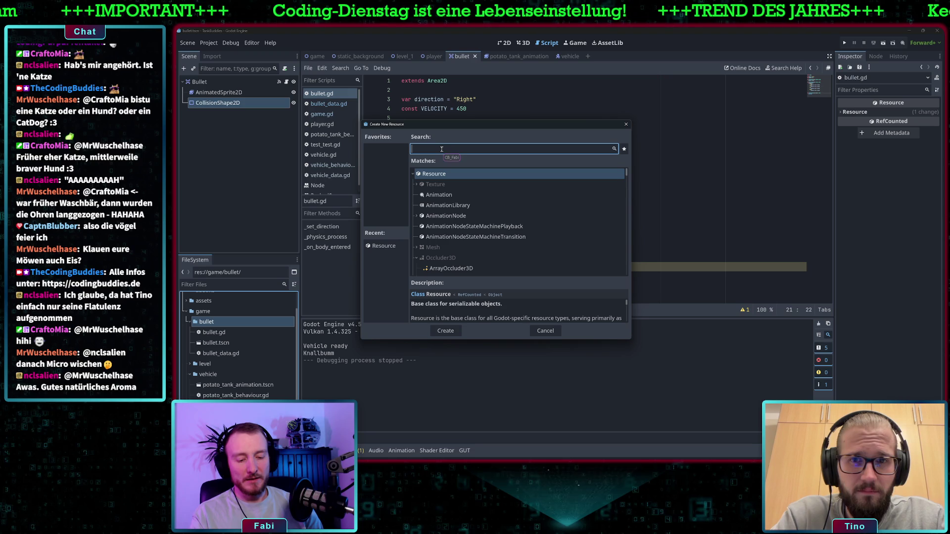
text(poto)
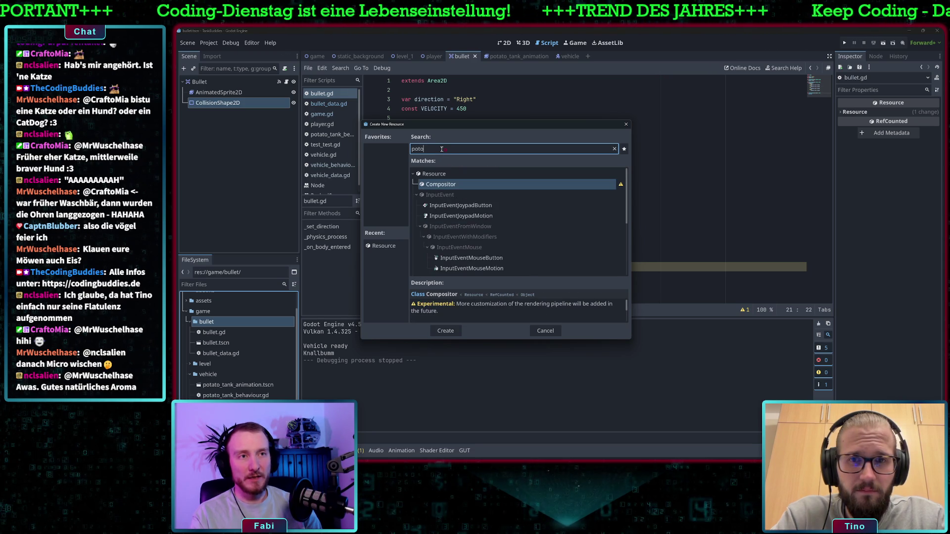
text(tato)
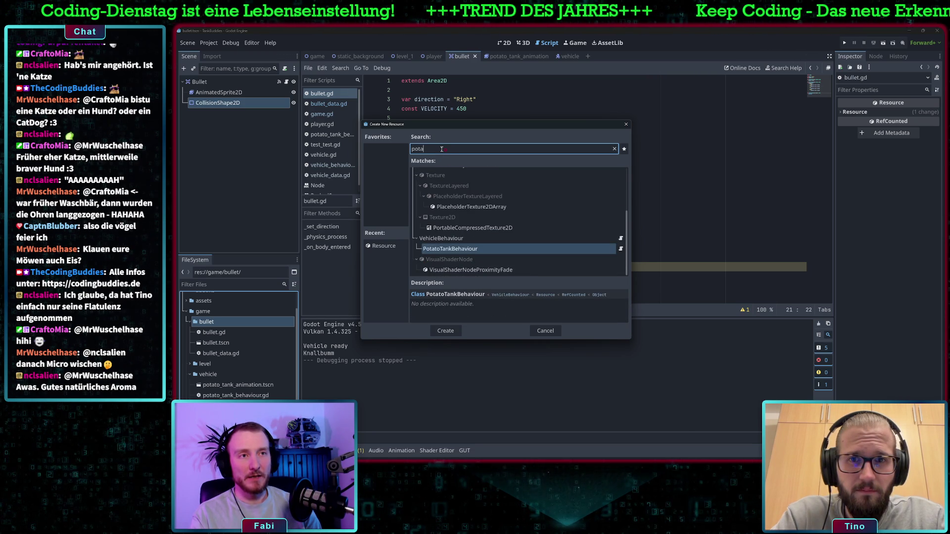
text(_bullet)
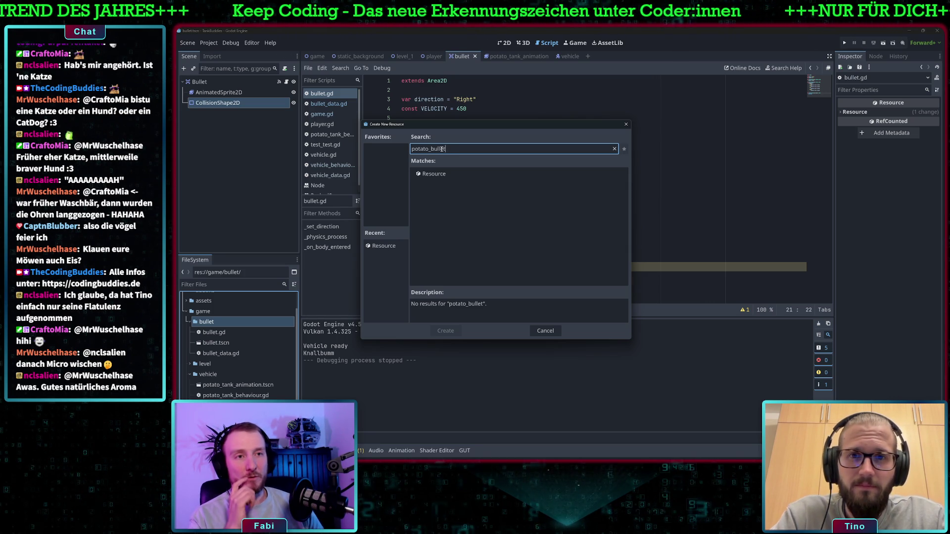
click(467, 177)
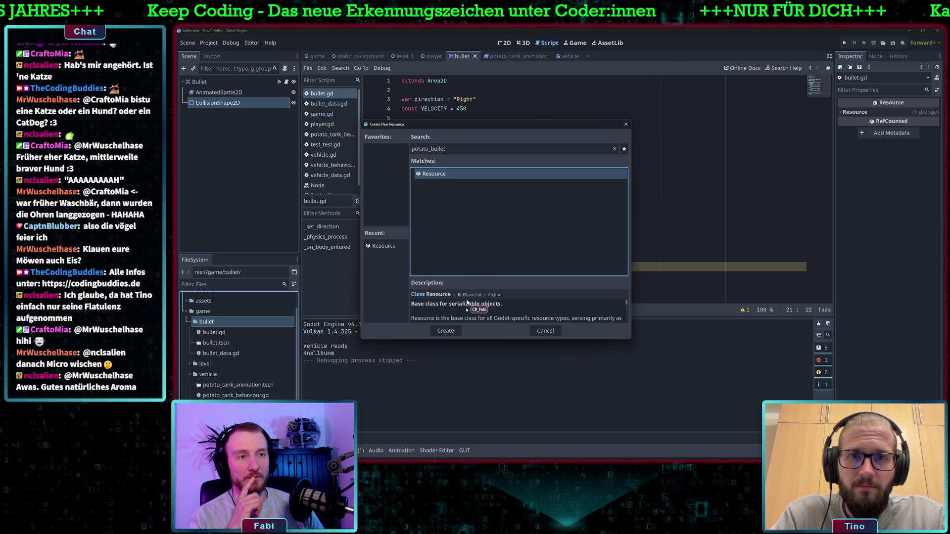
click(446, 331)
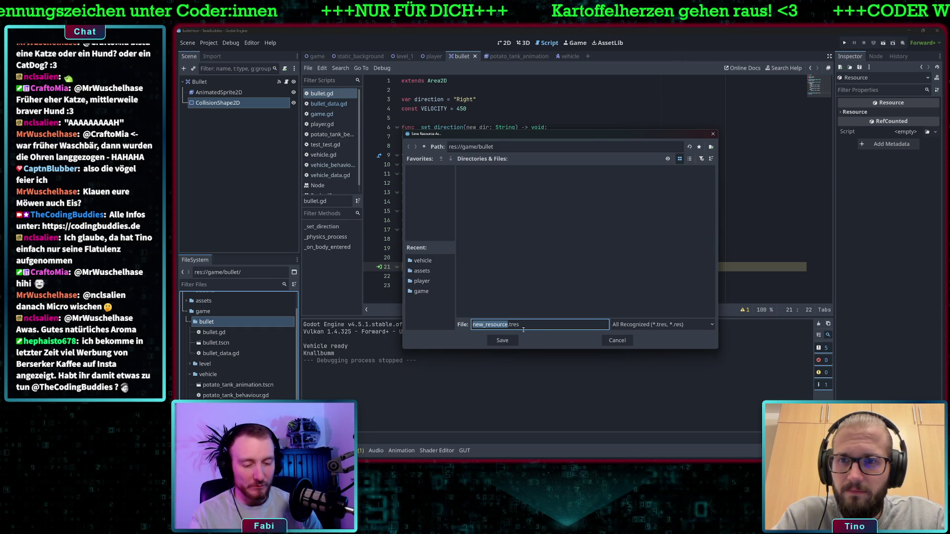
Save the new resource as potato_bullet.tres
text(potato)
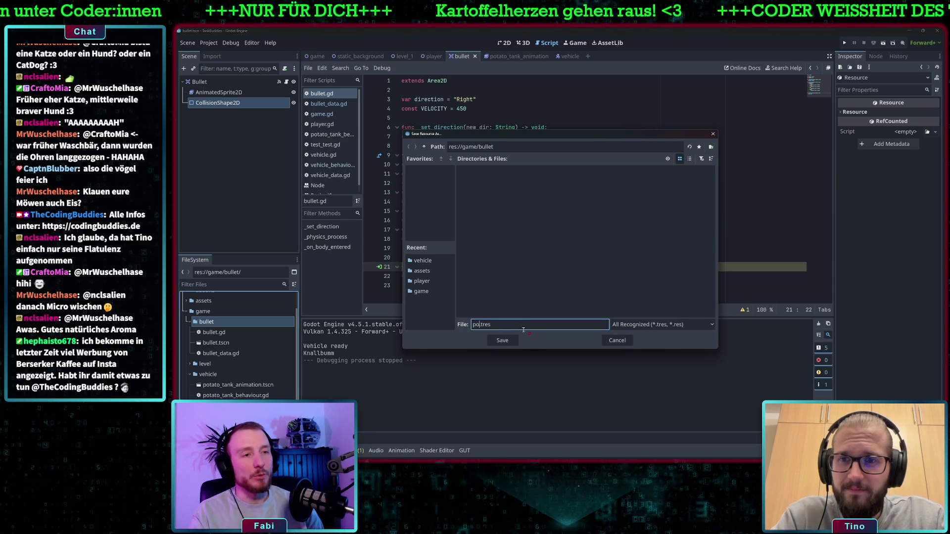
text(_buil)
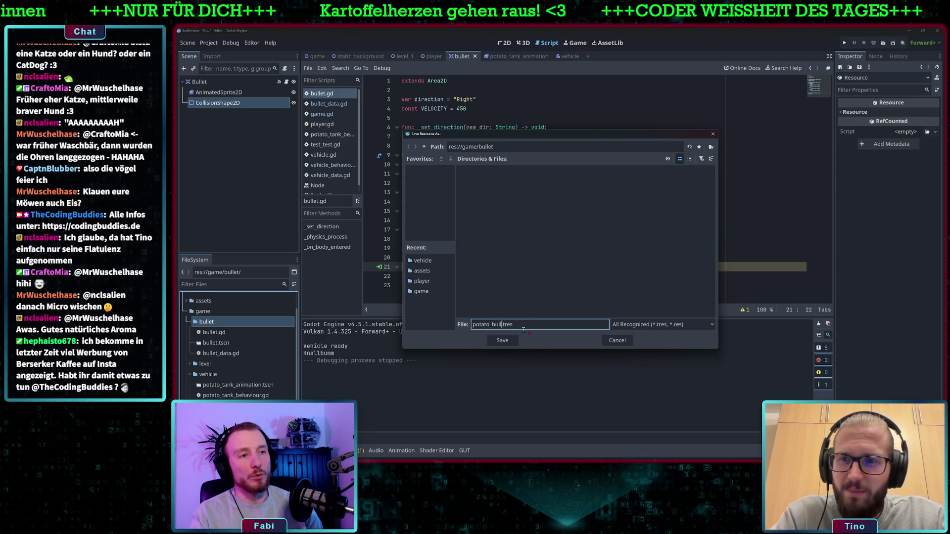
key(BackSpace)
key(BackSpace)
text(let)
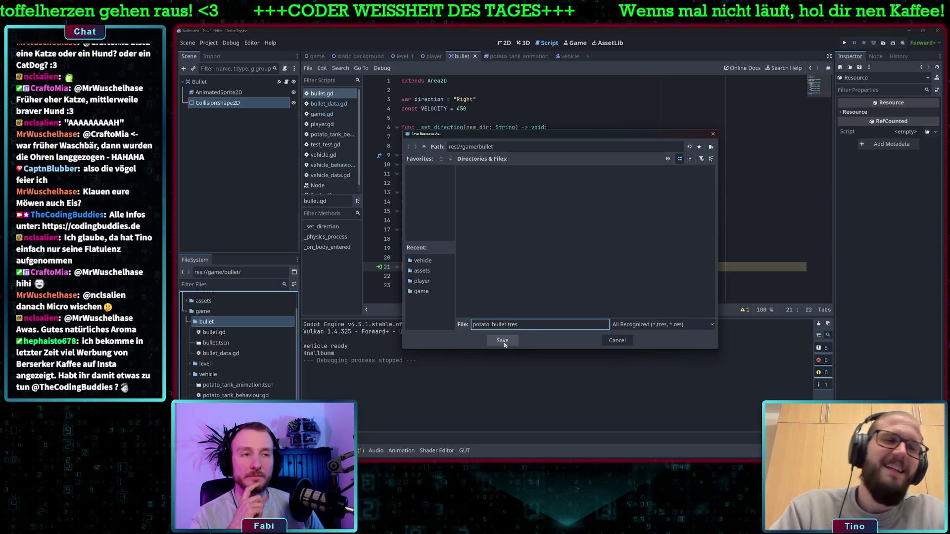
click(503, 341)
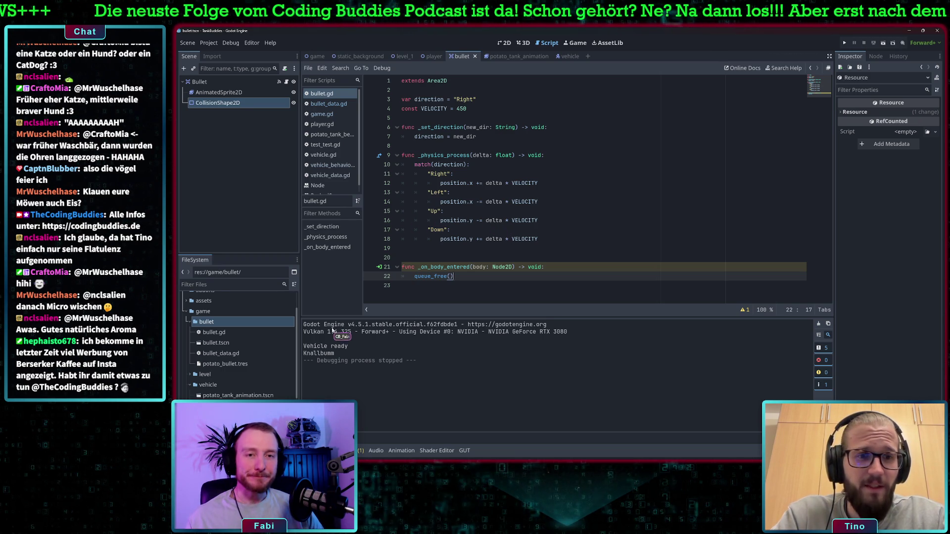
Delete potato_bullet.tres and confirm the removal, leaving the bullet folder selected
click(250, 365)
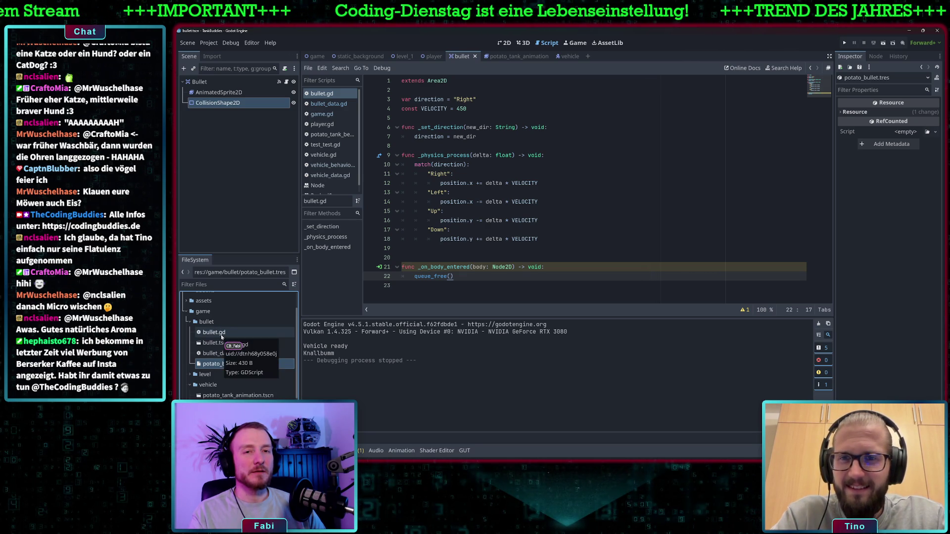
right_click(226, 367)
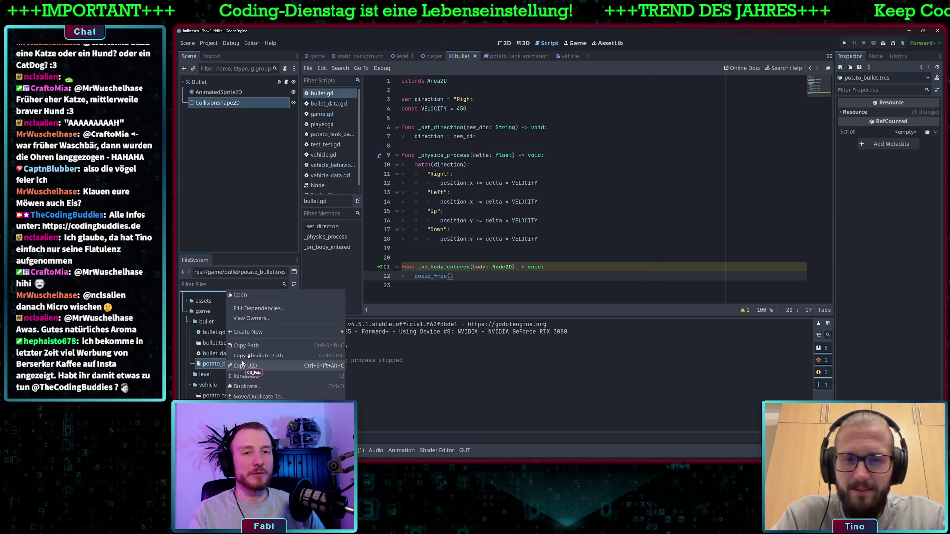
click(257, 386)
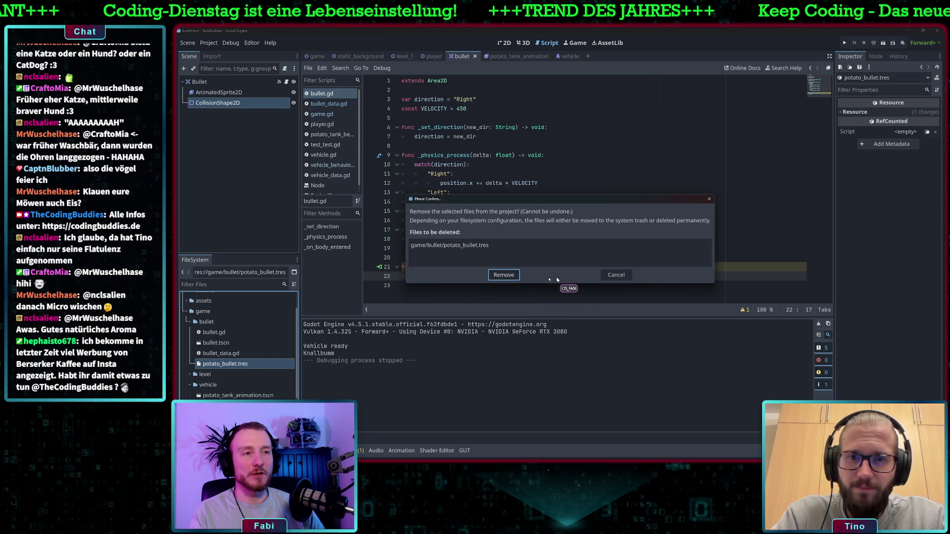
click(515, 275)
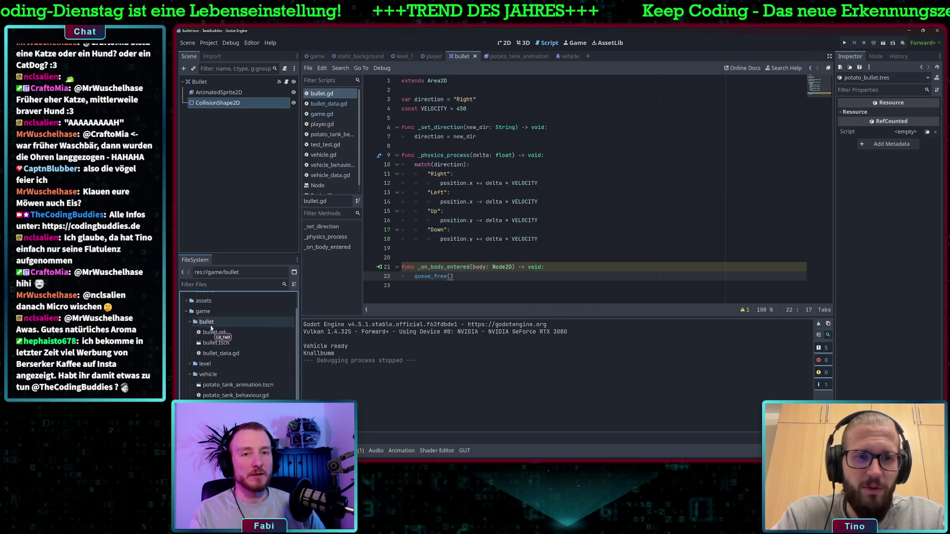
click(210, 326)
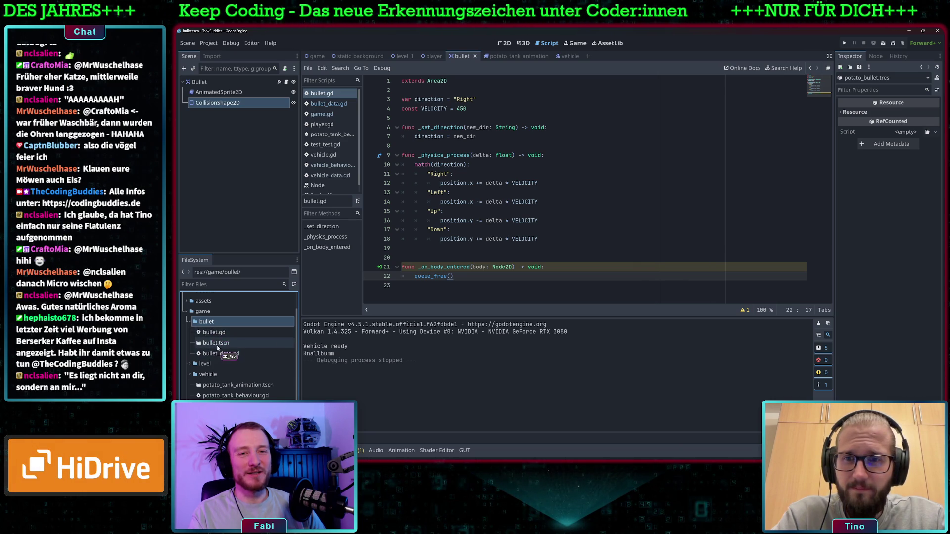
click(221, 353)
right_click(221, 353)
mouse_move(277, 333)
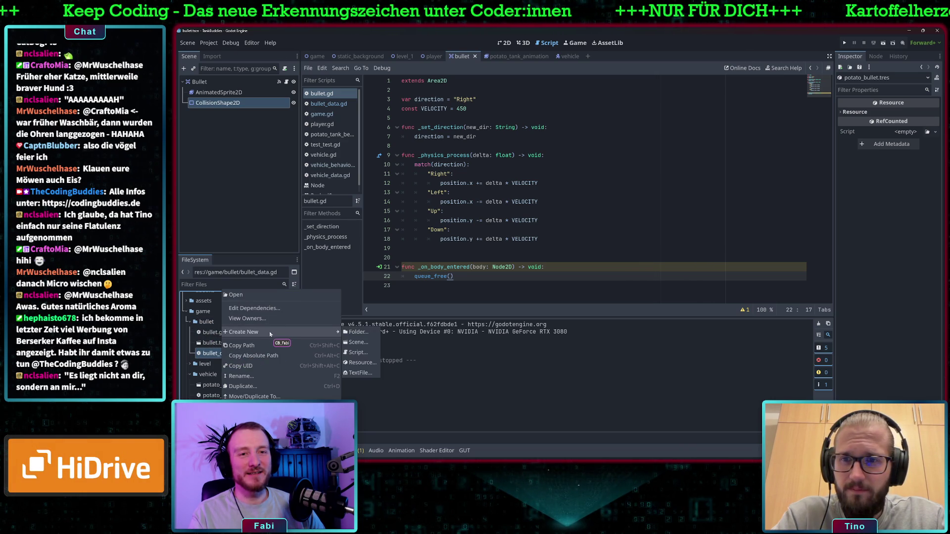
click(367, 364)
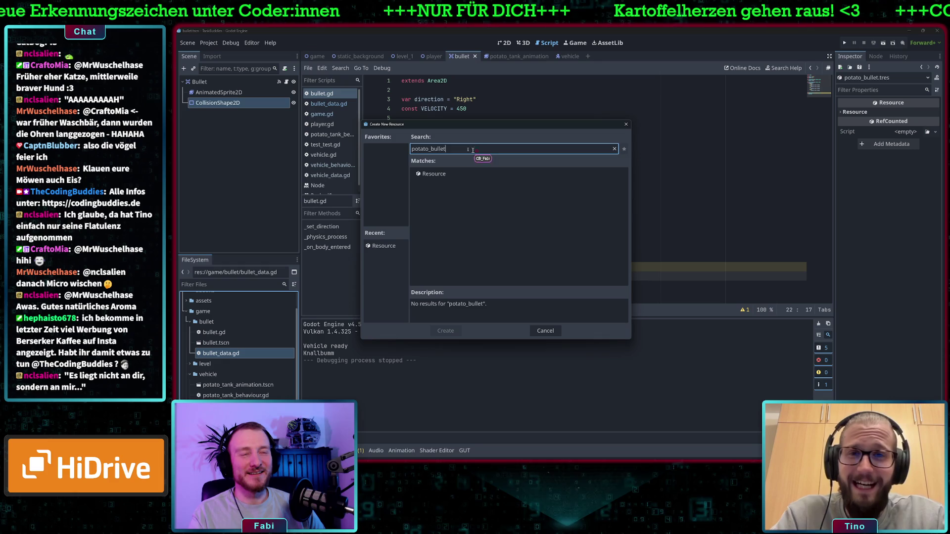
key(BackSpace)
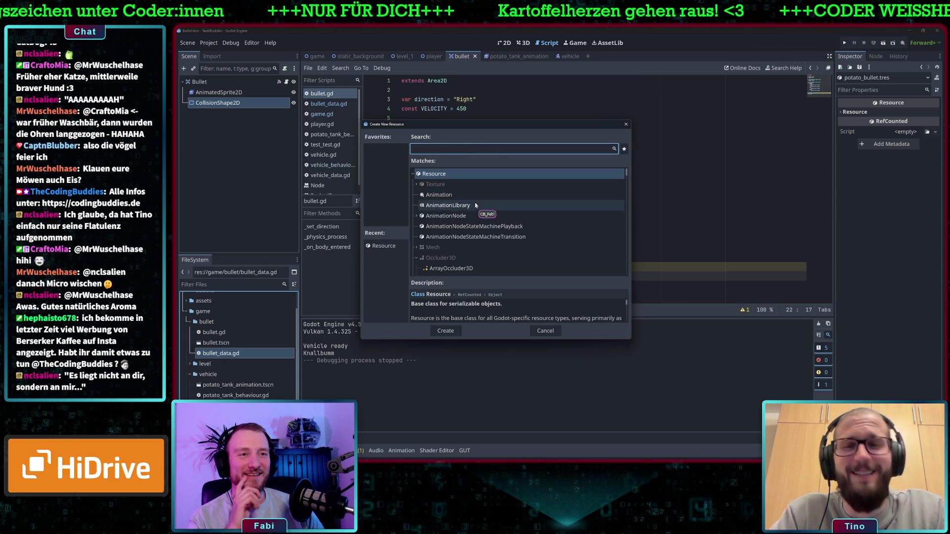
scroll(513, 235, down, 2)
scroll(511, 238, down, 5)
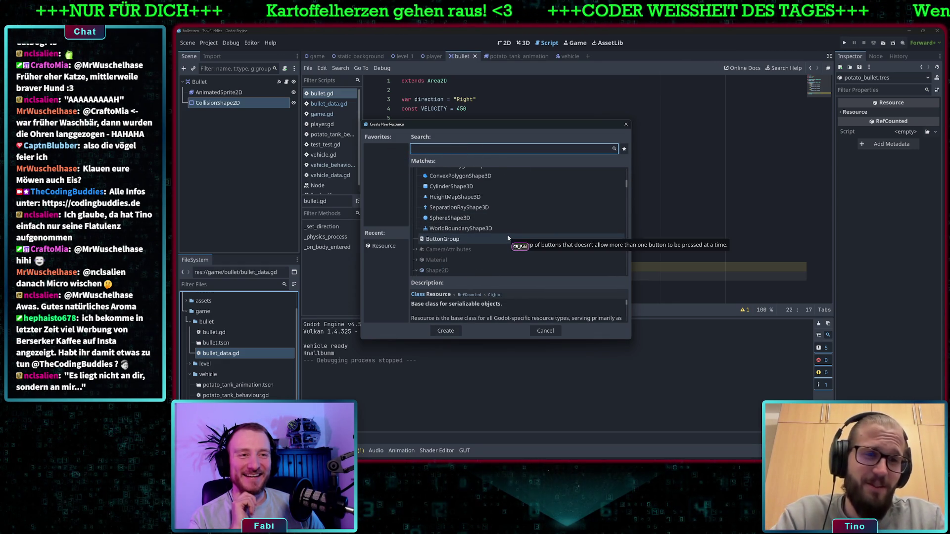
scroll(509, 238, down, 1)
scroll(505, 235, up, 7)
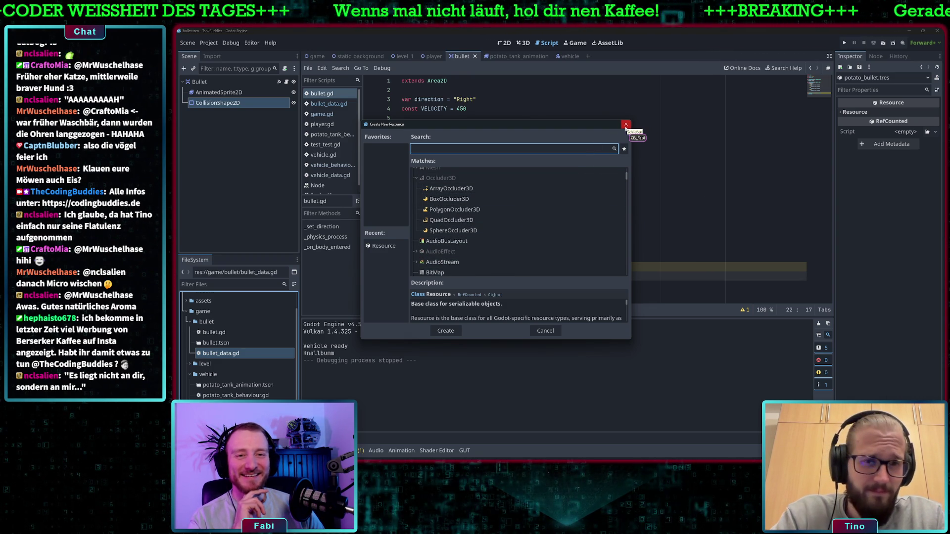
scroll(496, 225, up, 1)
scroll(496, 225, up, 3)
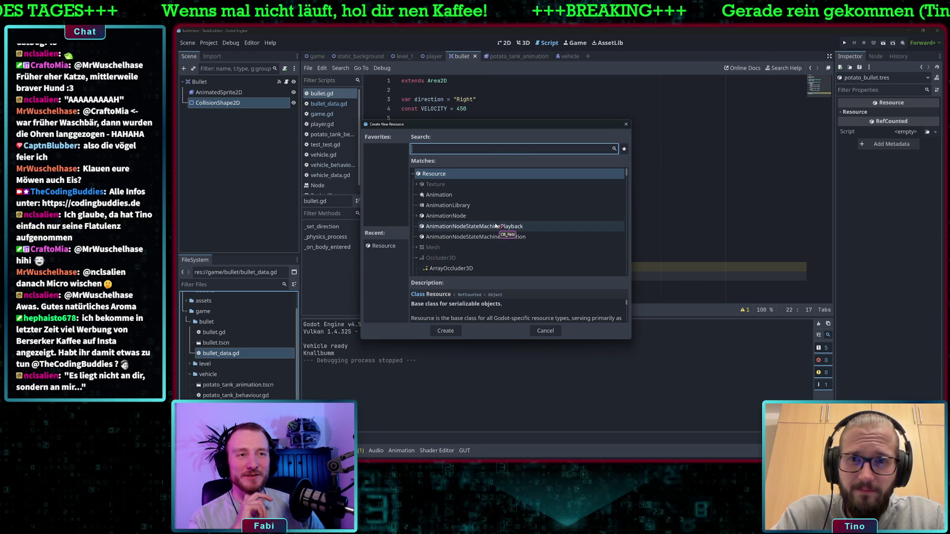
click(626, 125)
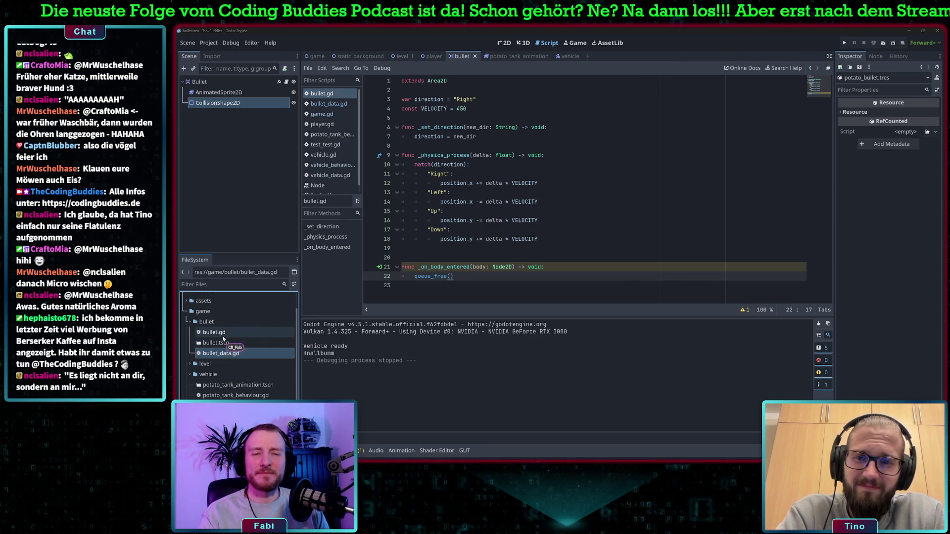
Inspect vehicle_potato_tank.tres: Health 100, Speed 200, Damage 10, Bullet Offset 25
scroll(224, 357, down, 2)
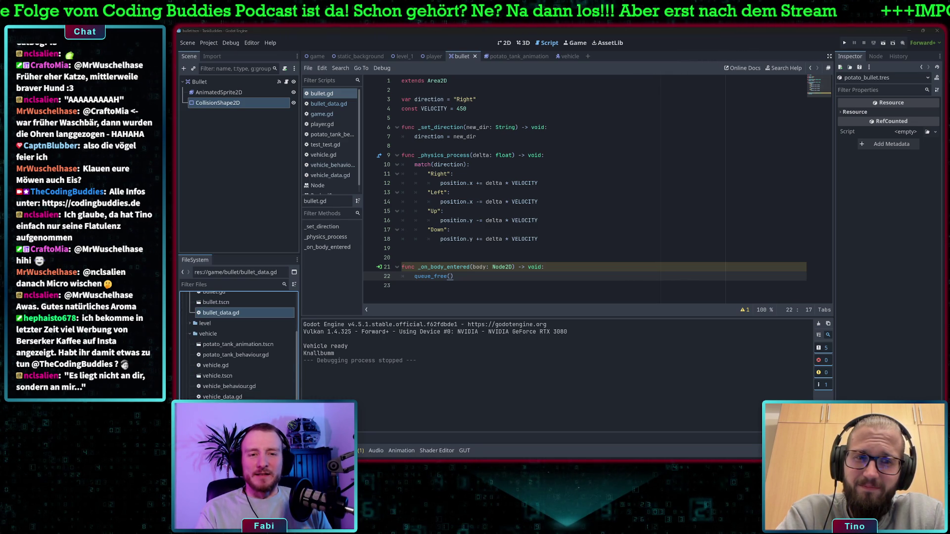
click(228, 407)
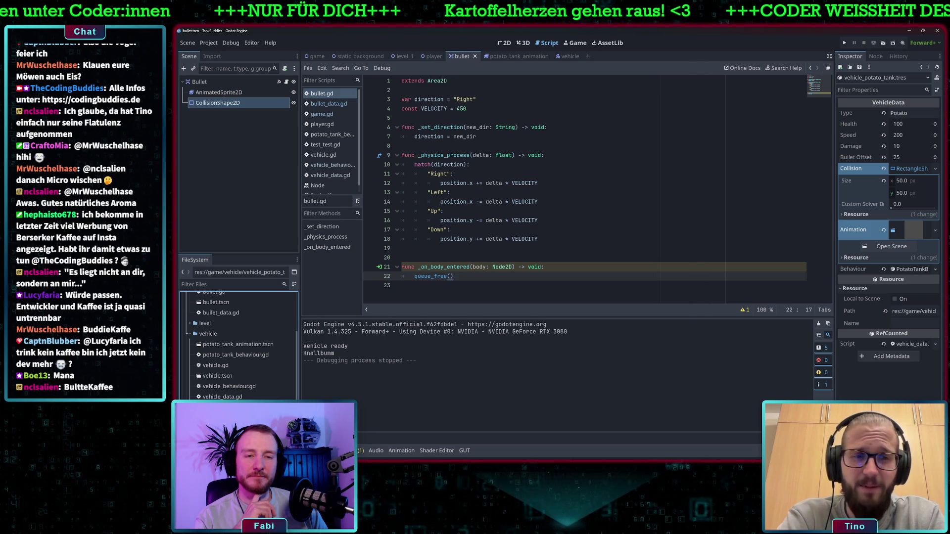
click(222, 397)
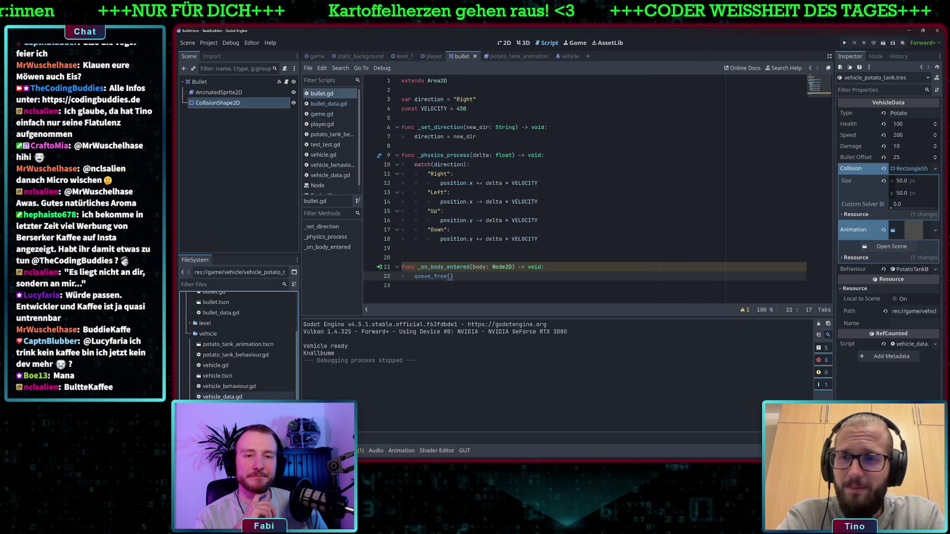
Open vehicle_data.gd to review its exported type, health, speed, damage and other properties
double_click(222, 396)
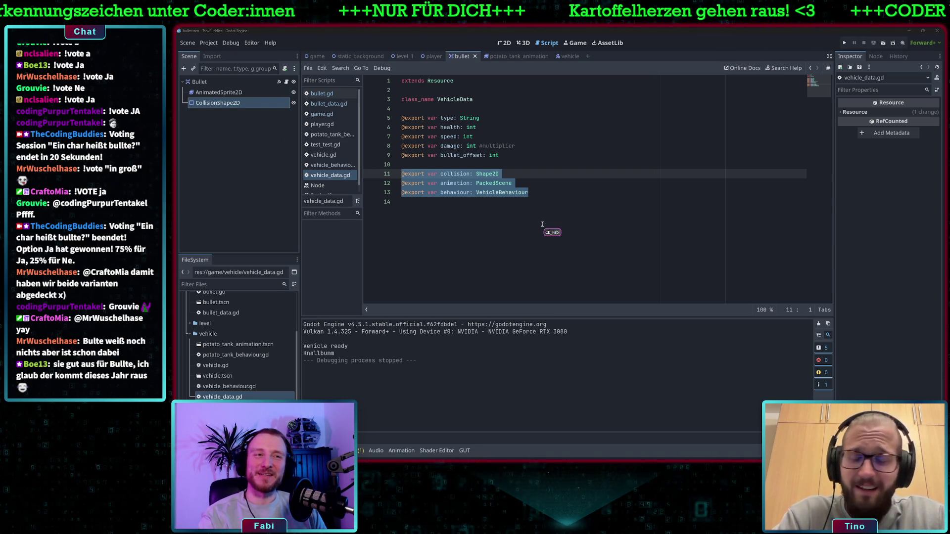
Open bullet_data.gd, compare it briefly with vehicle_data.gd, and return to it
click(530, 209)
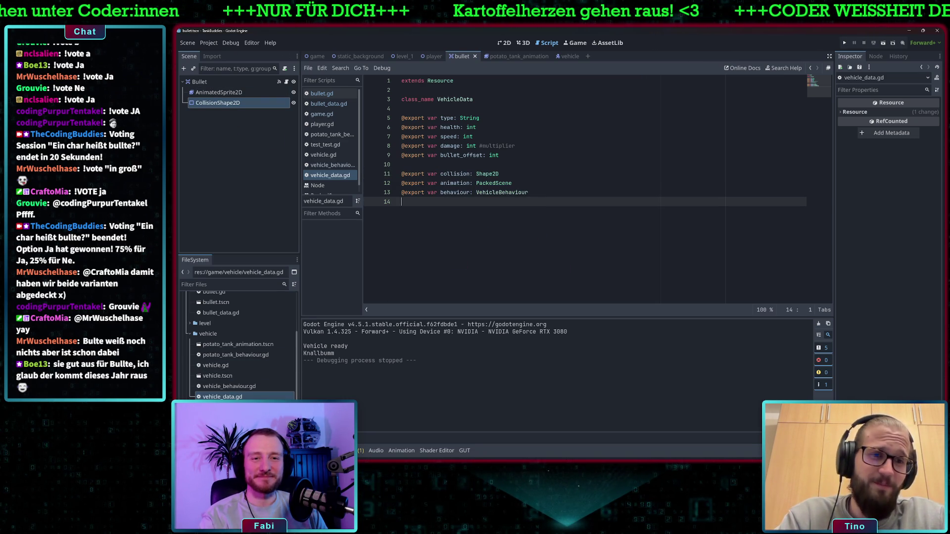
scroll(238, 346, up, 1)
click(230, 334)
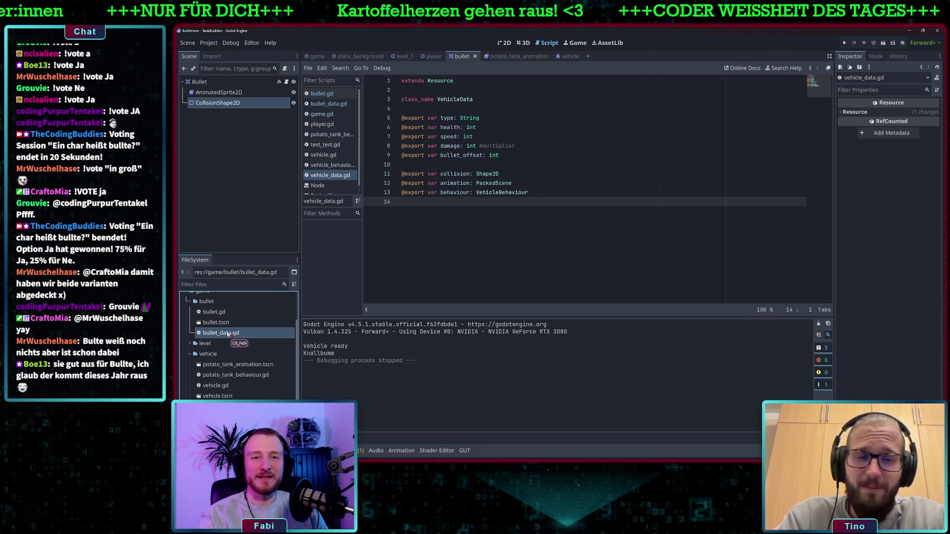
double_click(231, 333)
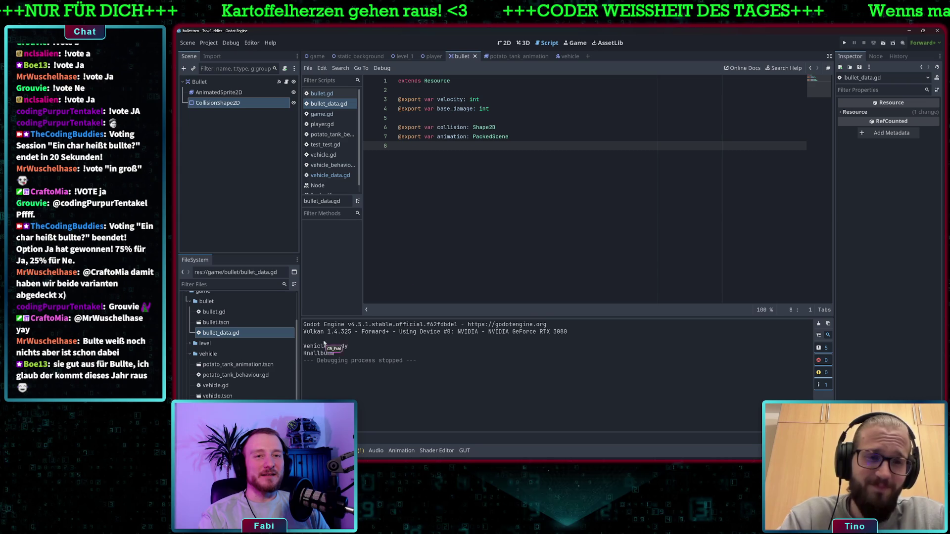
double_click(225, 406)
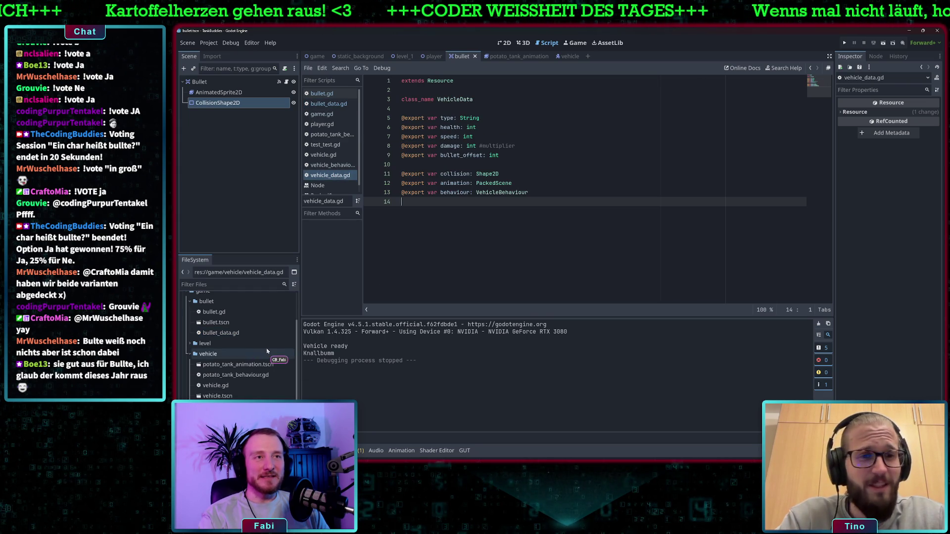
double_click(221, 333)
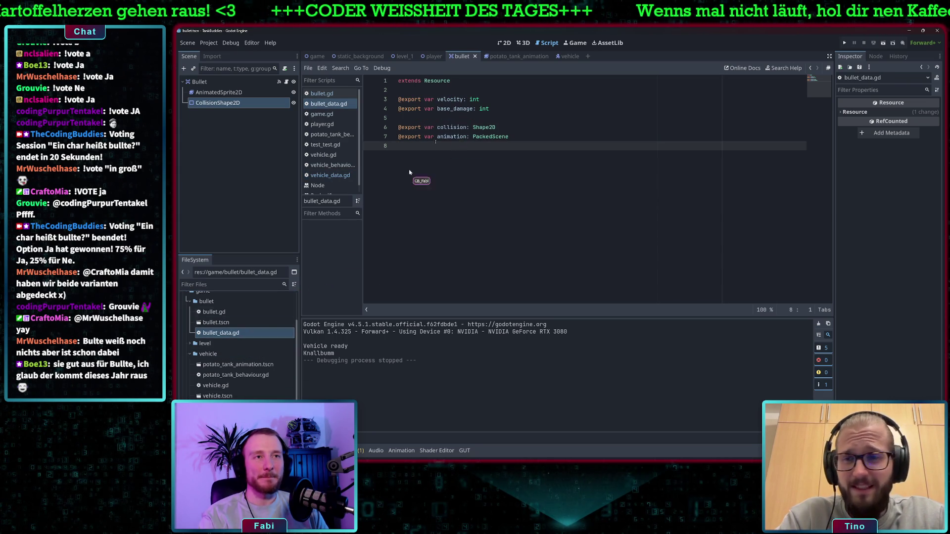
Add 'class_name BulletData' below 'extends Resource', then switch back to vehicle_data.gd
click(460, 77)
key(Return)
key(Return)
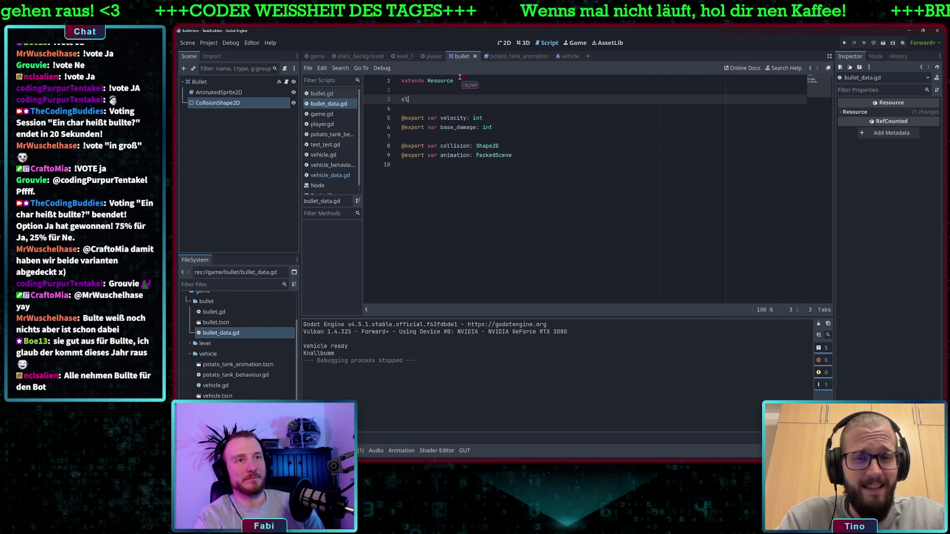
text(class_)
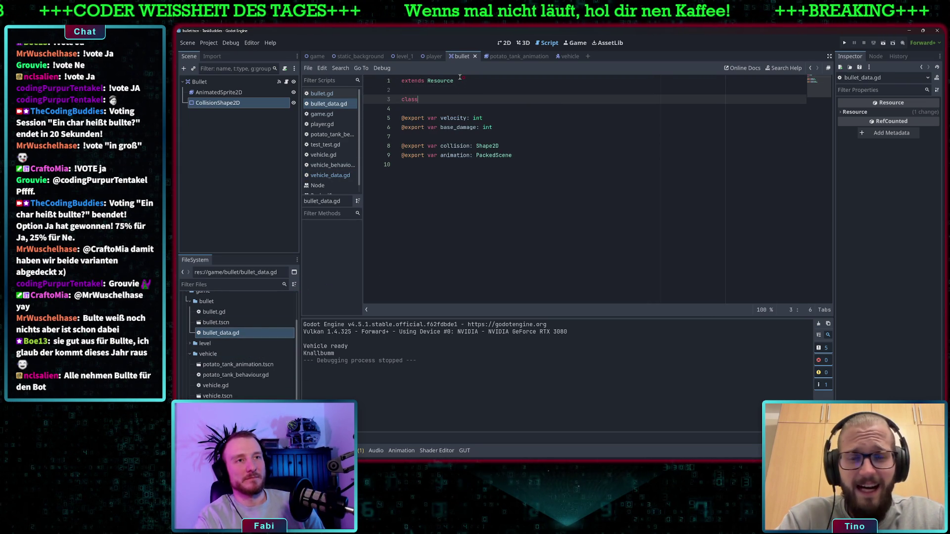
key(Return)
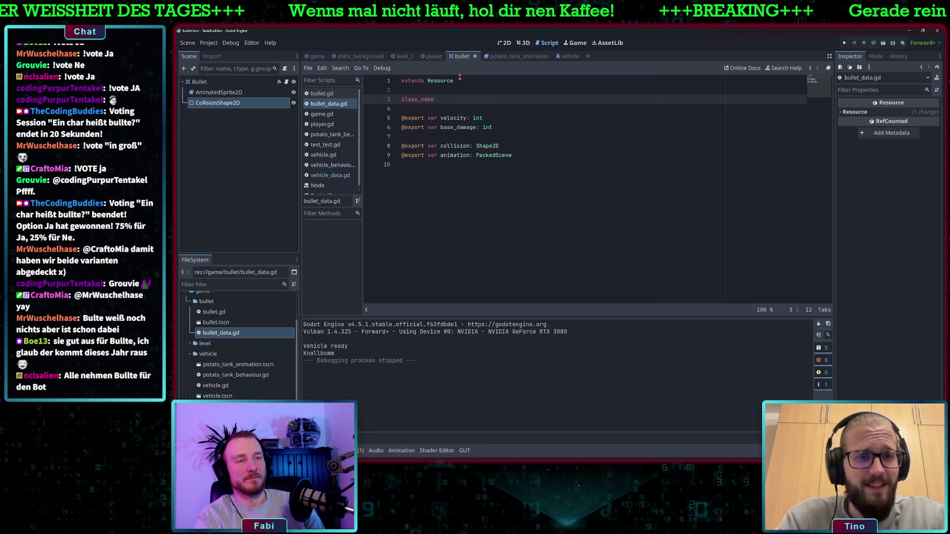
text(BulletD)
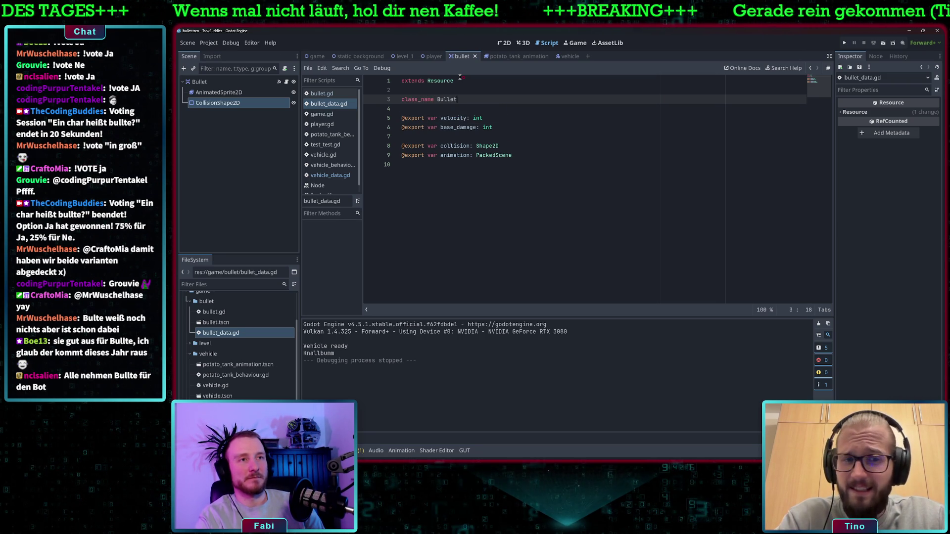
text(ata)
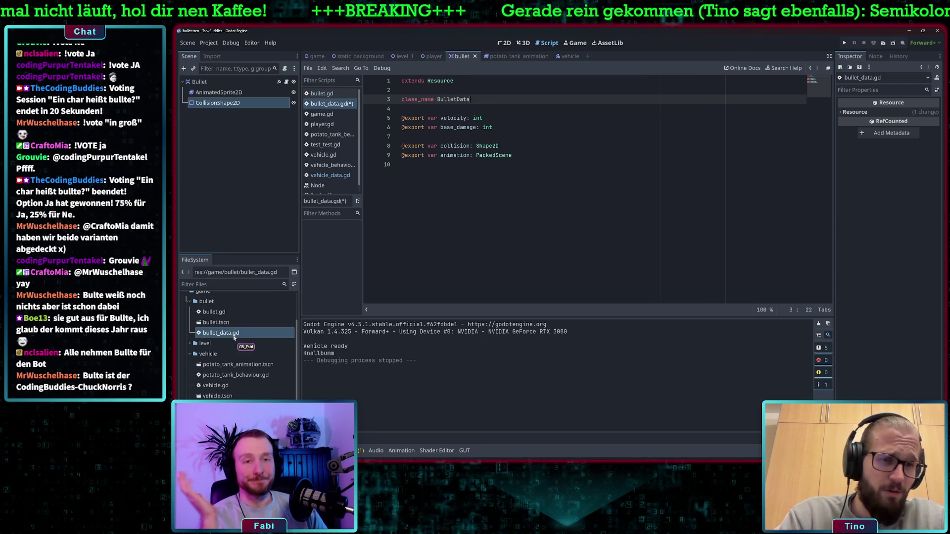
double_click(221, 406)
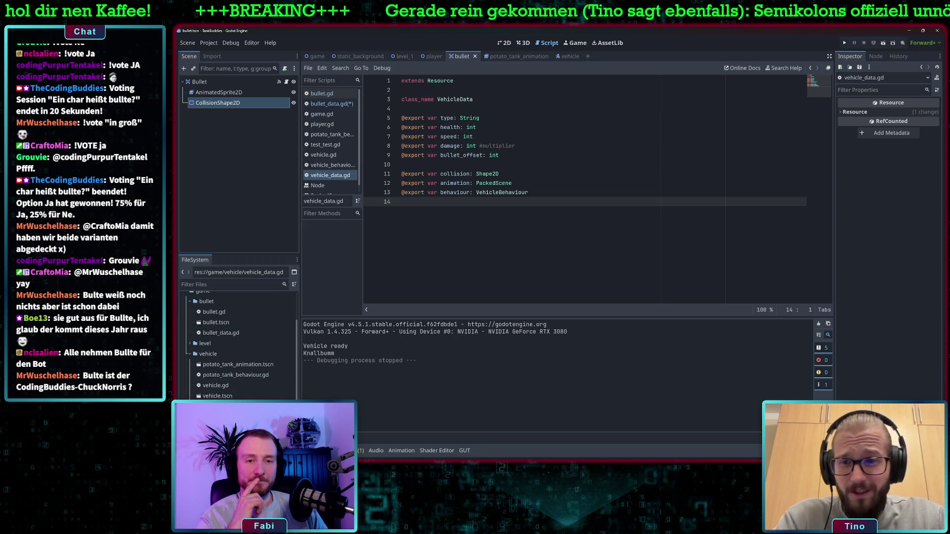